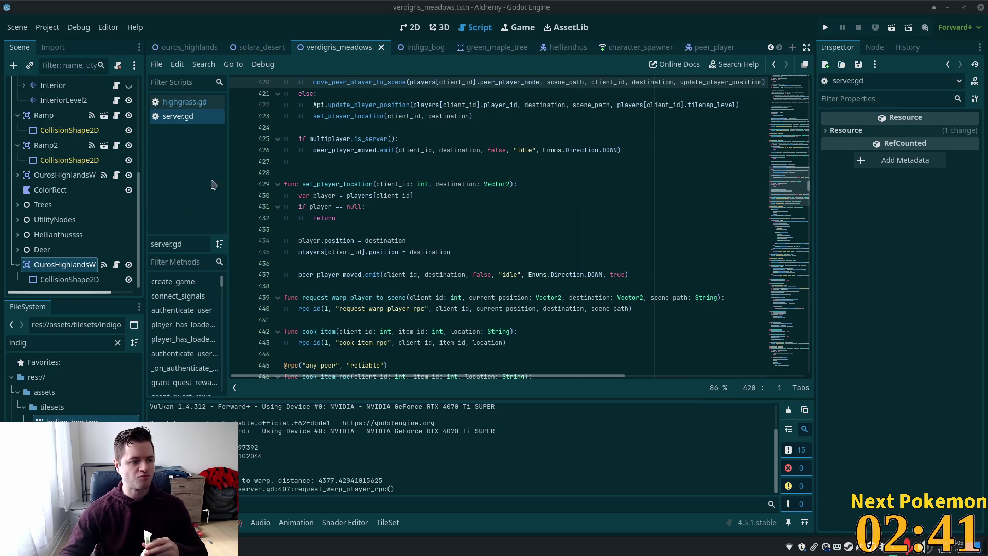
# Step: Inspect the player-position line 416 in server.gd's warp_player, then switch to Cursor
pyautogui.scroll(3, 514, 261)
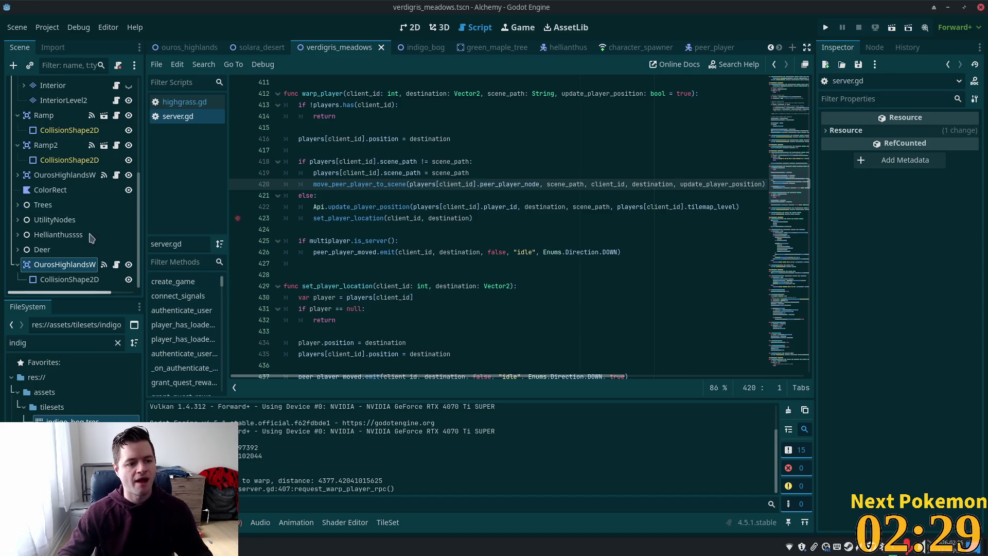
pyautogui.click(329, 139)
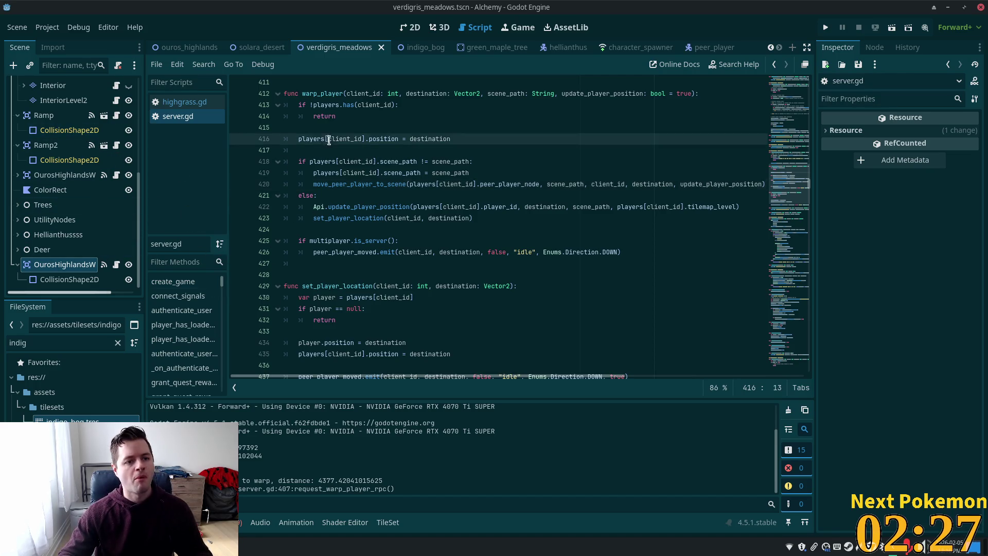
pyautogui.hotkey('alt', 'Tab')
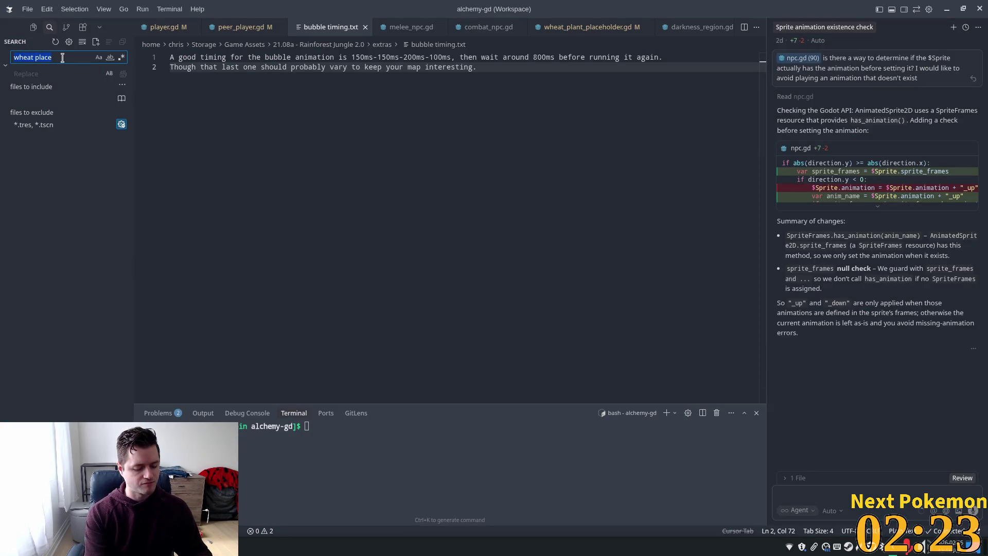
# Step: Search 'verdigri', open scene_loader.gd and duplicate its verdigris_meadows scene path line
pyautogui.write('verdigr')
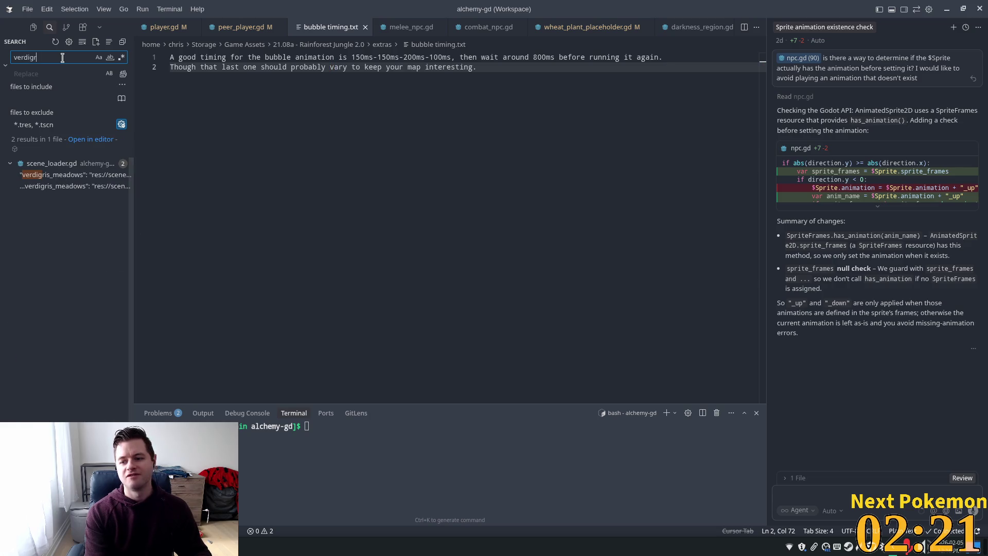
pyautogui.write('i')
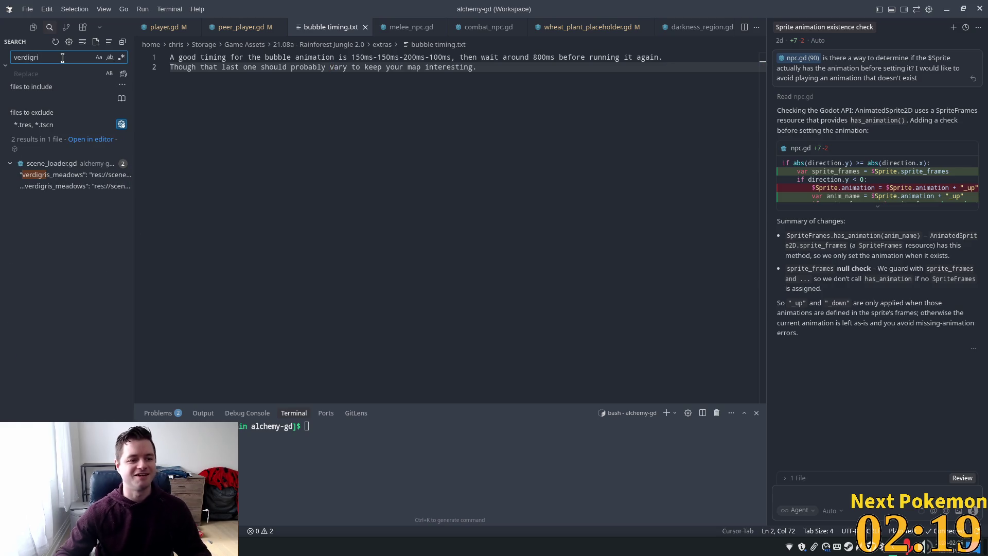
pyautogui.click(66, 175)
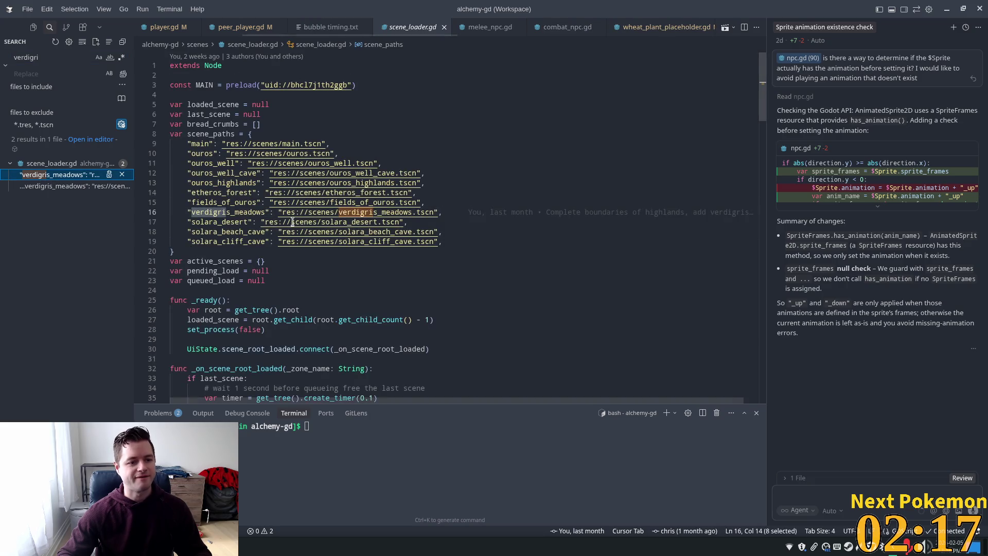
pyautogui.click(452, 212)
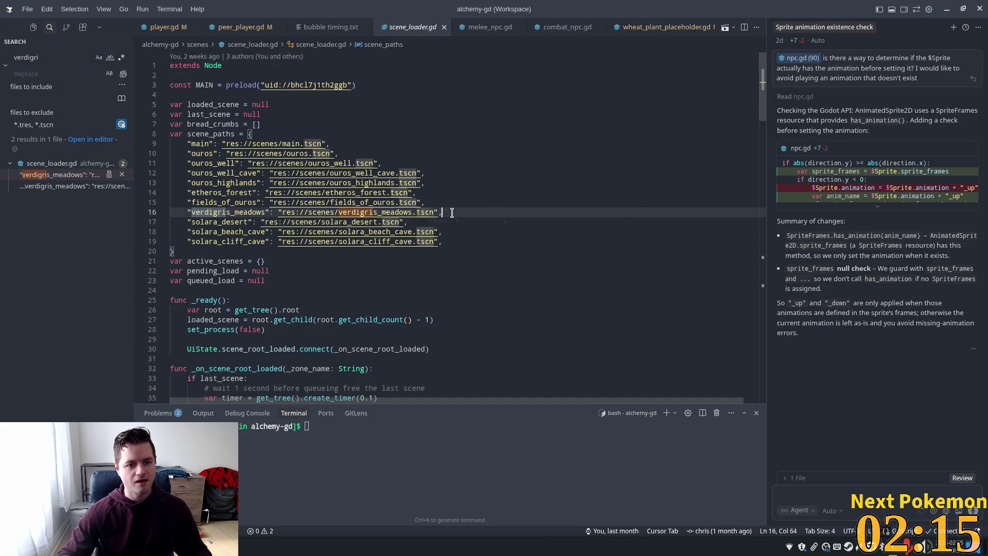
pyautogui.hotkey('shift', 'Home')
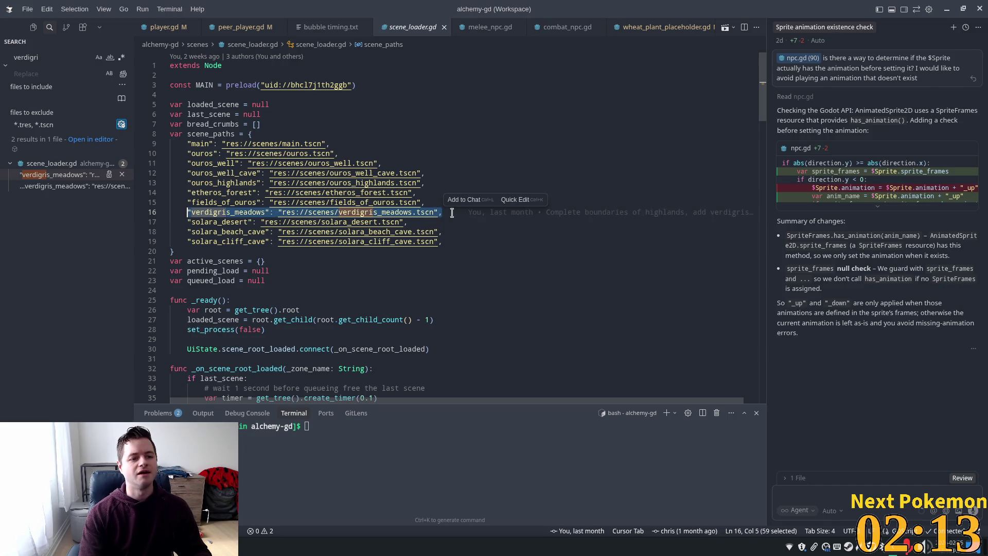
pyautogui.click(452, 213)
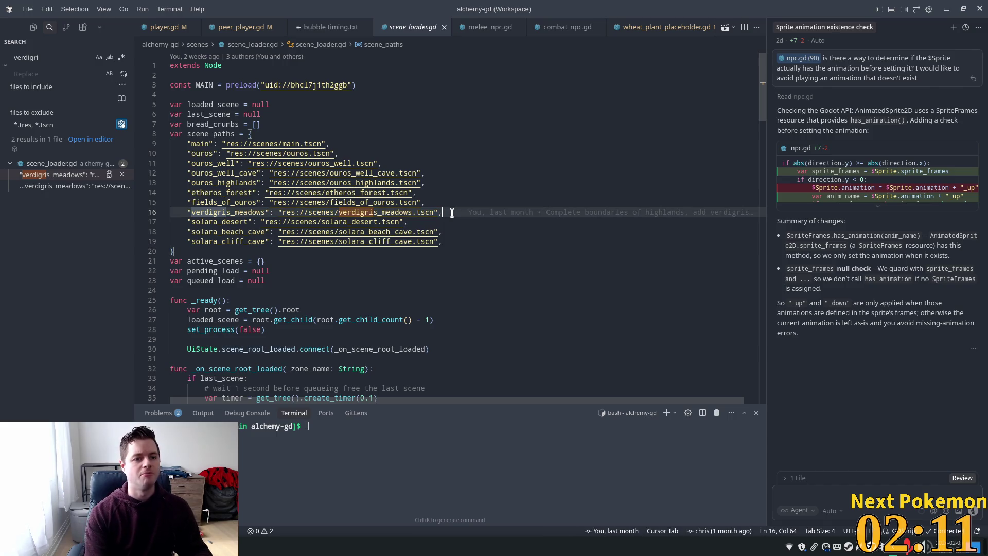
pyautogui.hotkey('shift', 'alt', 'Down')
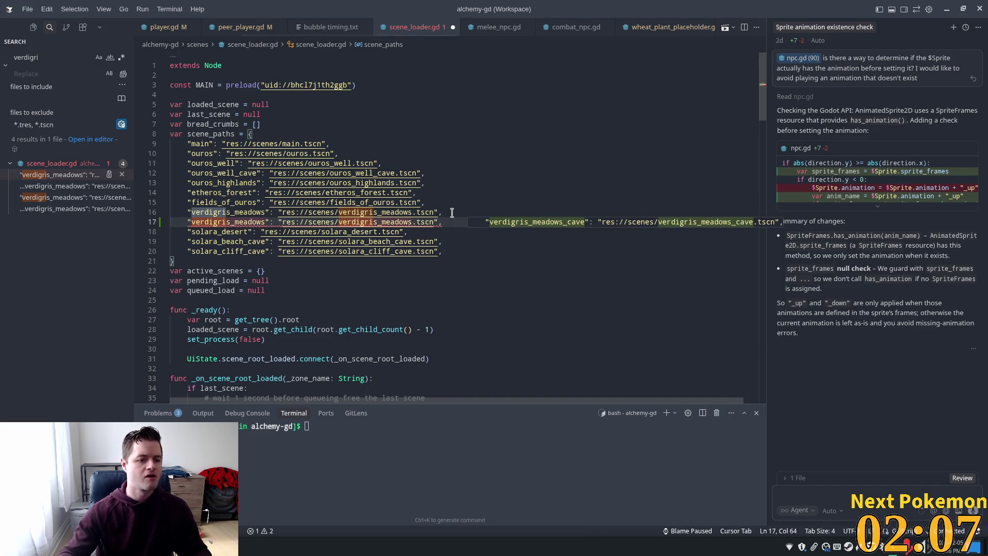
# Step: Rename the duplicate to indigo_bog pointing to res://scenes/indigo_bog.tscn and save the file
pyautogui.press('Tab')
pyautogui.doubleClick(233, 222)
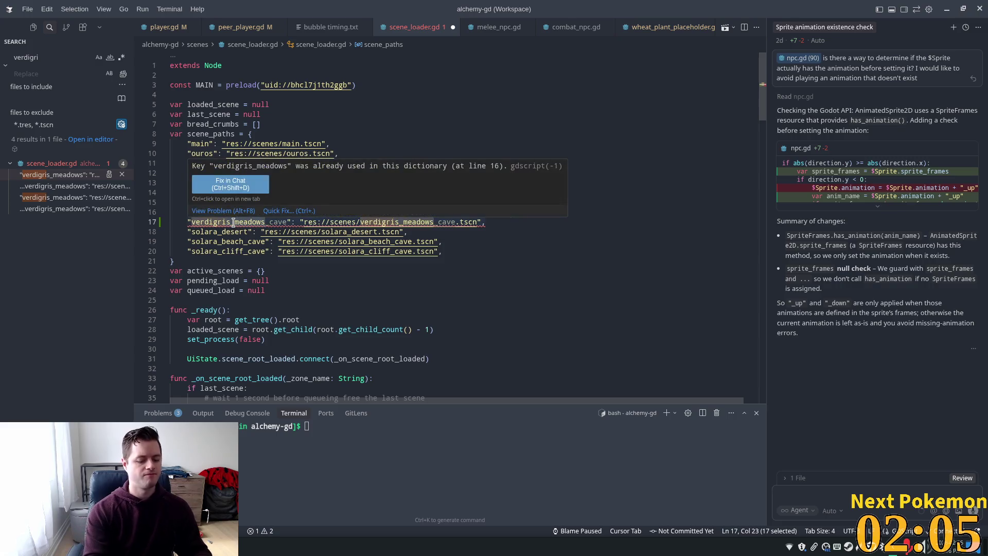
pyautogui.write('indigo')
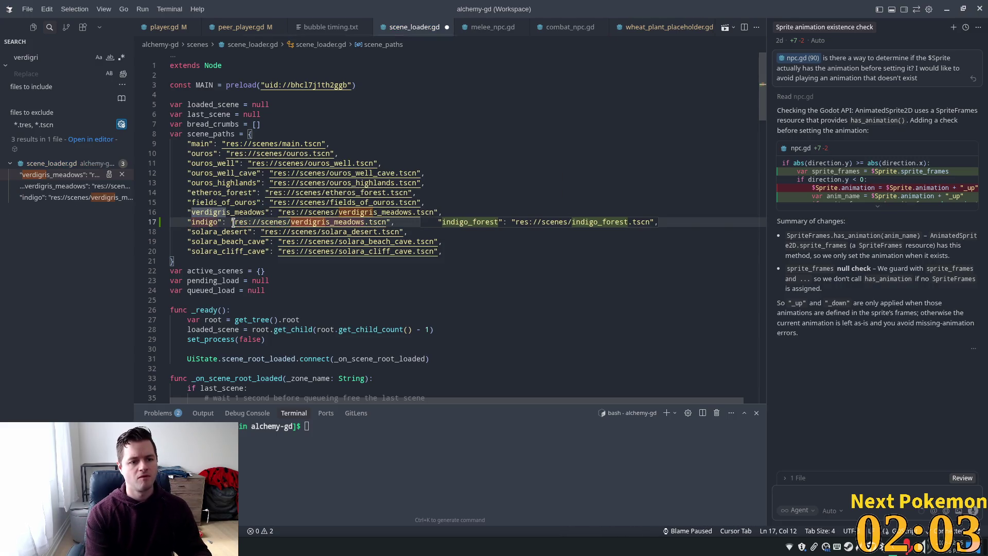
pyautogui.write('_')
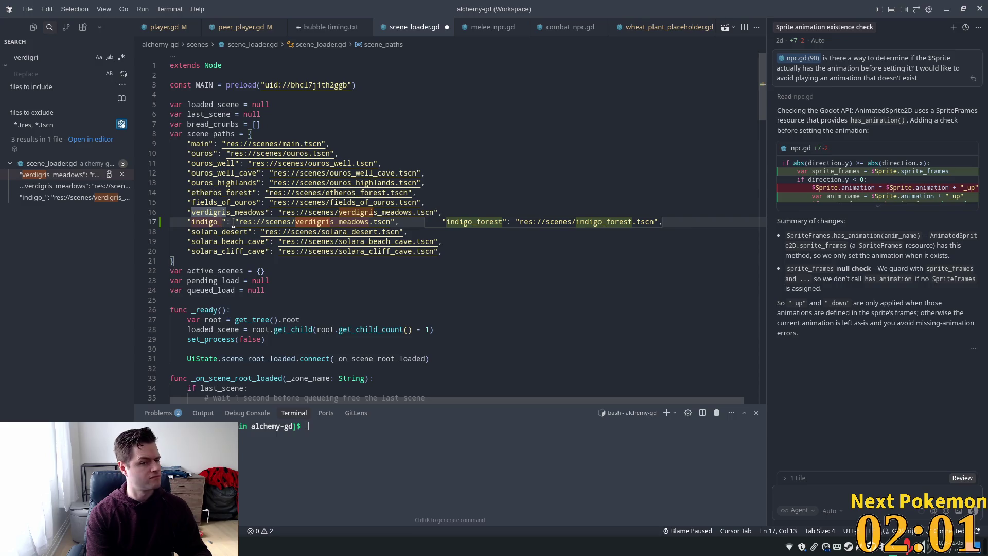
pyautogui.write('bog')
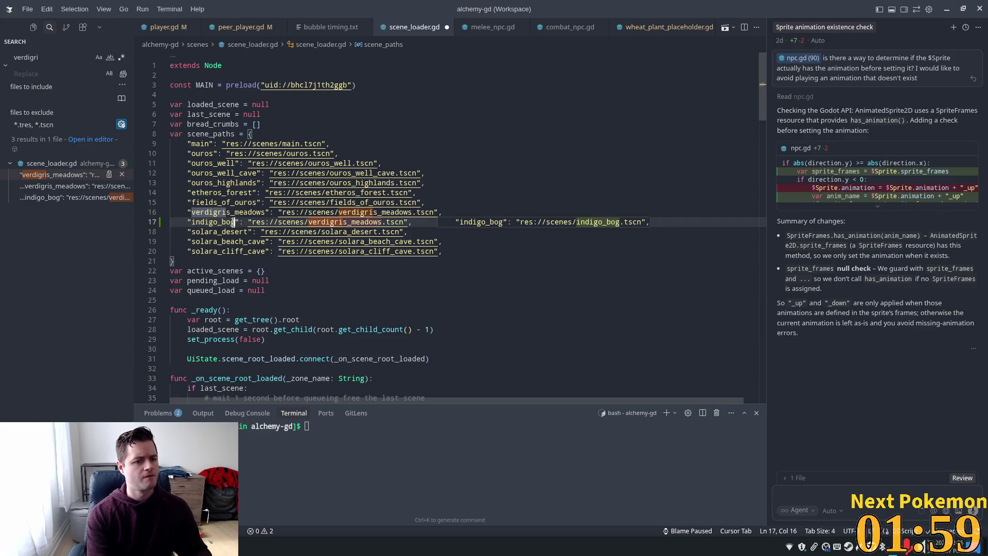
pyautogui.press('Tab')
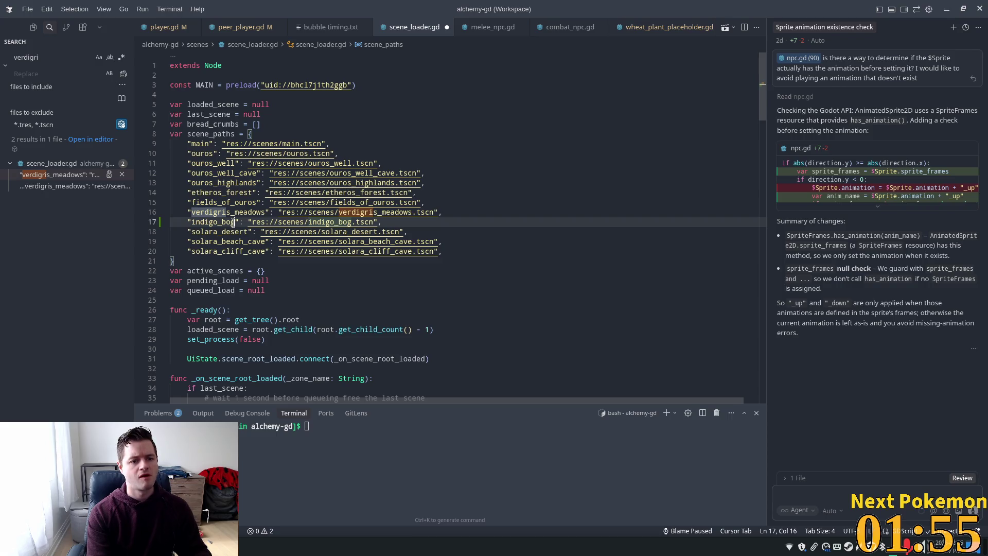
pyautogui.hotkey('ctrl', 's')
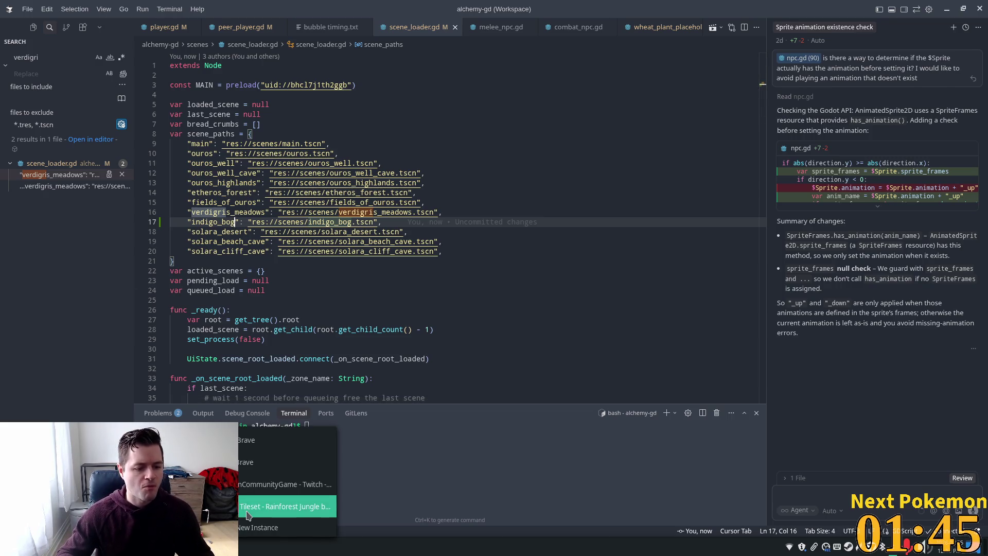
pyautogui.click(249, 511)
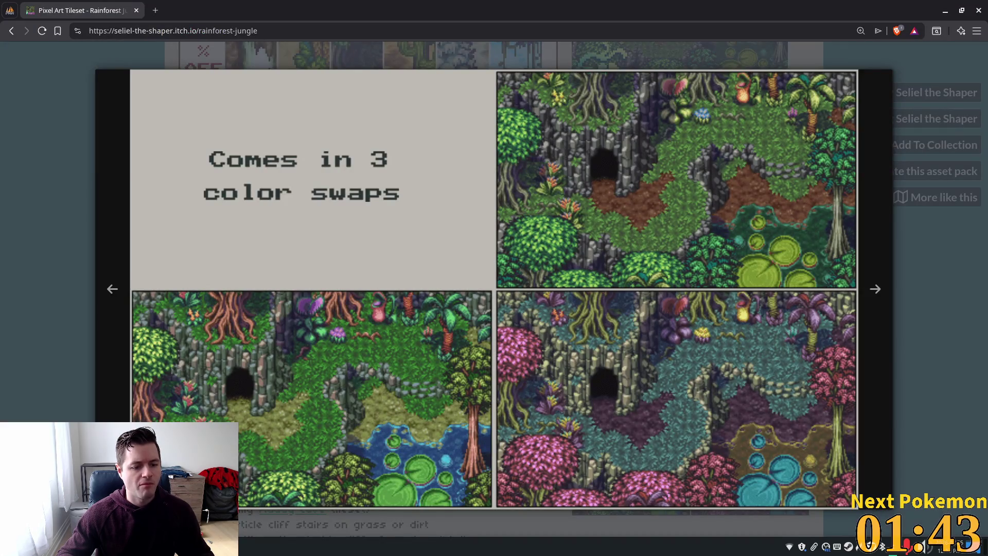
# Step: Log in to phpMyAdmin on the local server using the saved browser login
pyautogui.hotkey('alt', 'Tab')
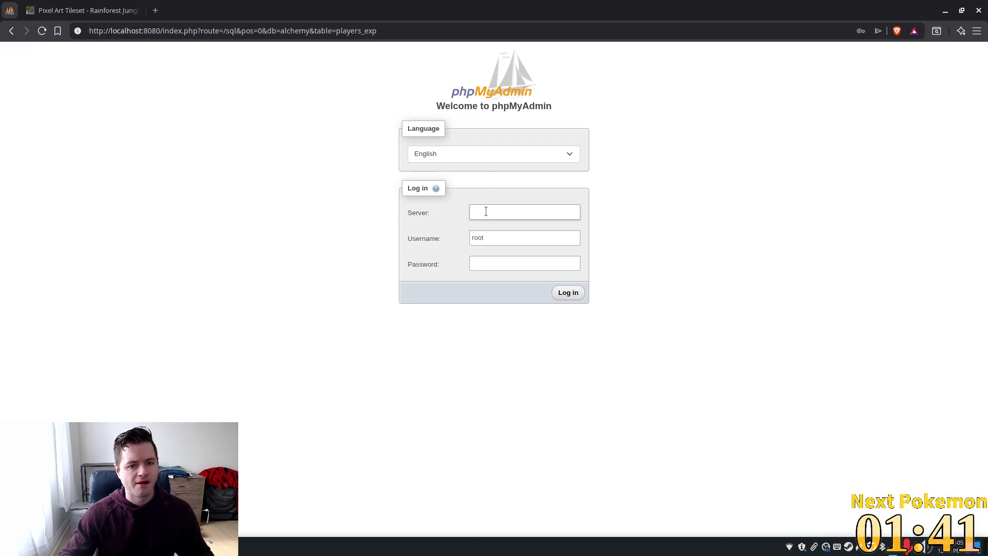
pyautogui.click(486, 211)
pyautogui.click(523, 236)
pyautogui.click(520, 239)
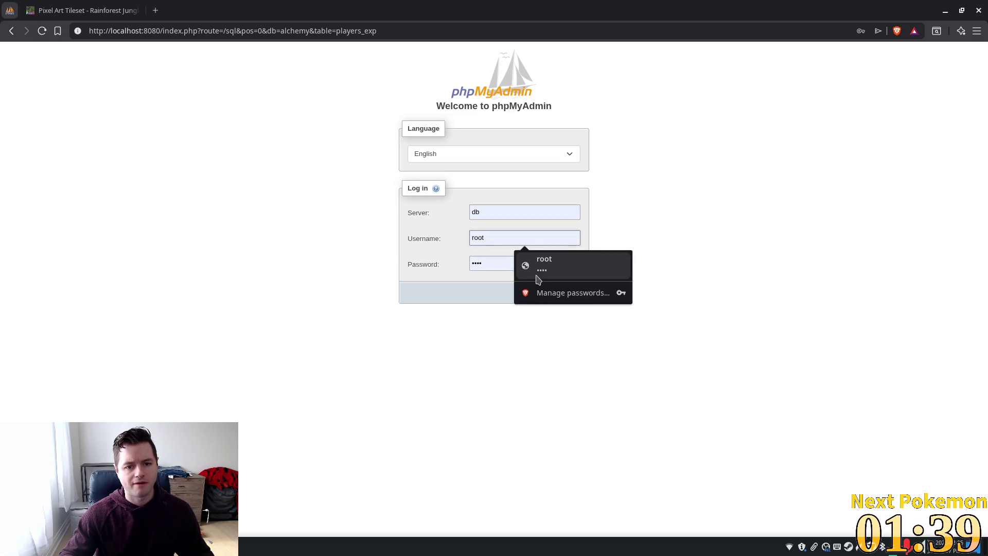
pyautogui.click(538, 266)
pyautogui.click(565, 290)
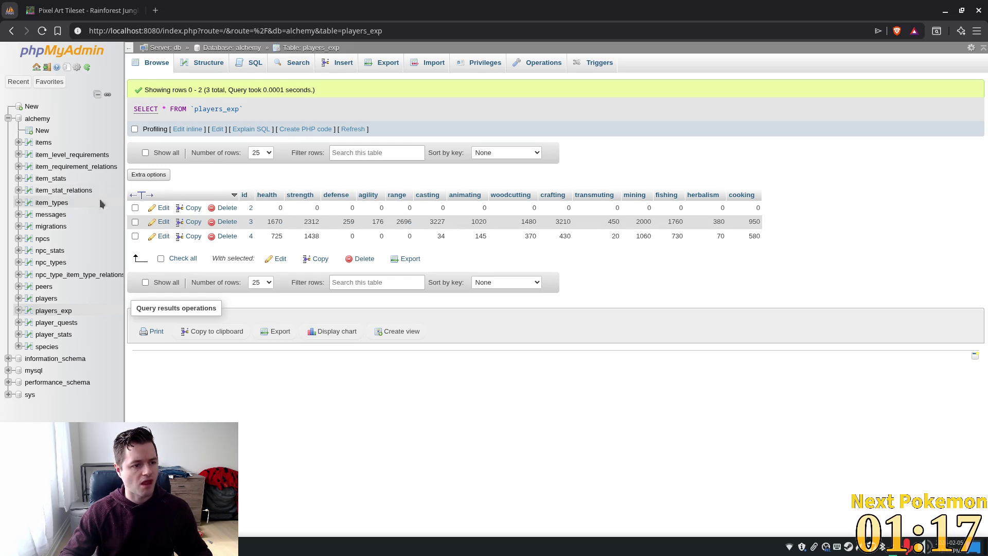
# Step: In the players table, change player 4's scene path from indigo_bog to ouros
pyautogui.click(54, 294)
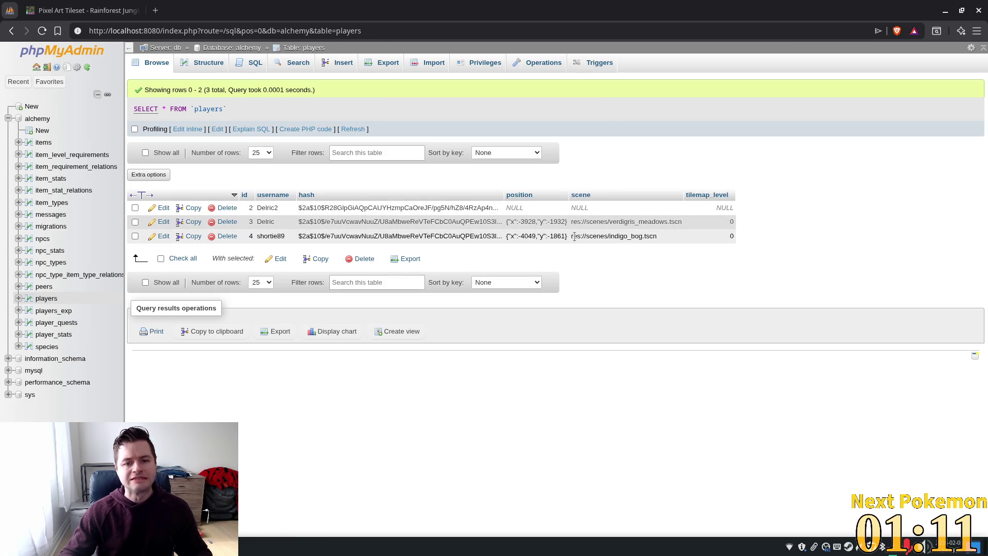
pyautogui.doubleClick(644, 234)
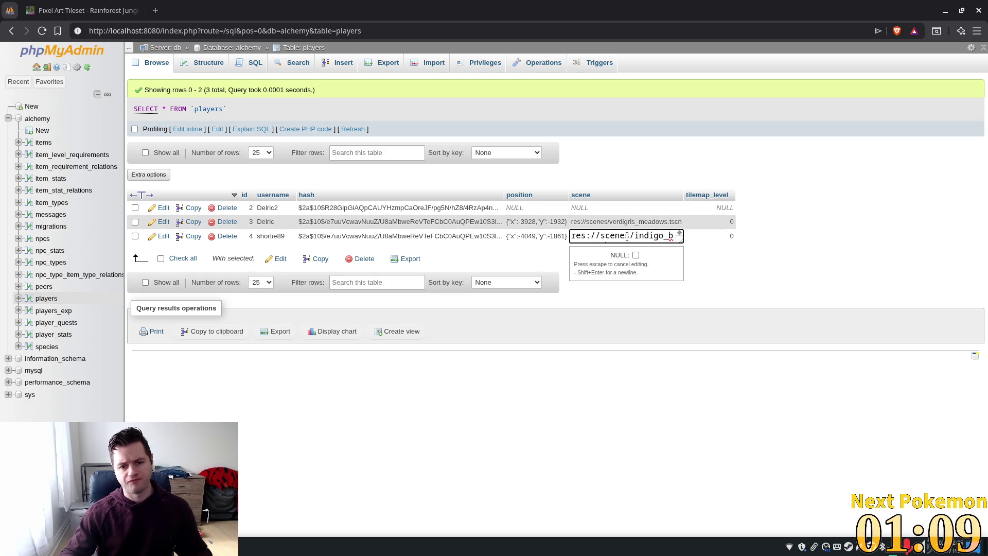
pyautogui.moveTo(636, 233); pyautogui.dragTo(691, 239)
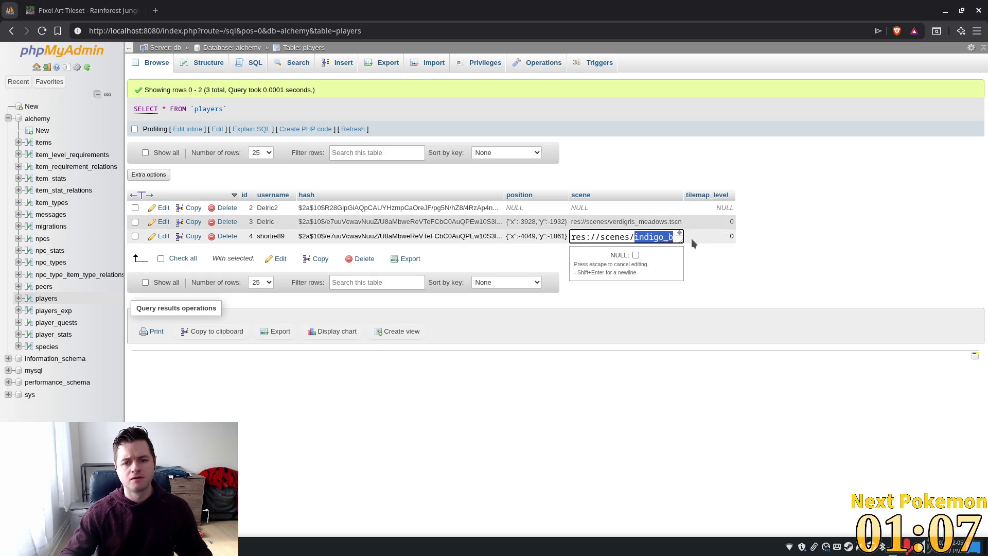
pyautogui.press('Escape')
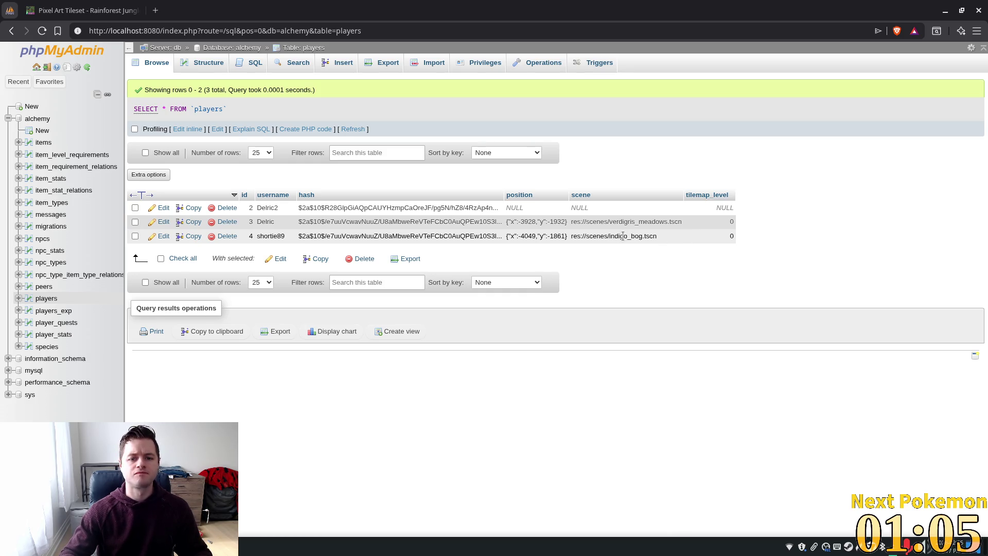
pyautogui.doubleClick(622, 235)
pyautogui.click(618, 236)
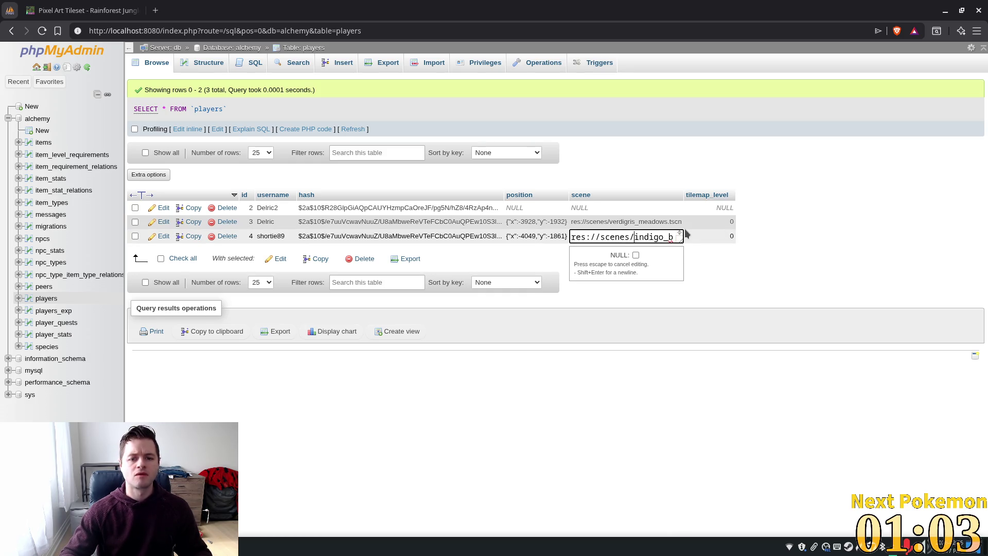
pyautogui.hotkey('shift', 'Right')
pyautogui.hotkey('shift', 'Right')
pyautogui.hotkey('shift', 'Right')
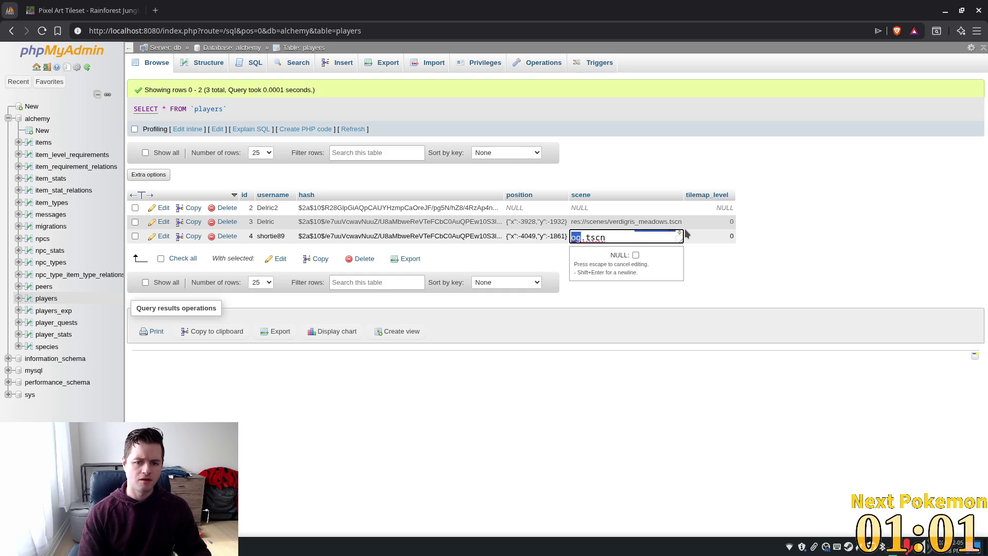
pyautogui.hotkey('shift', 'Left')
pyautogui.hotkey('shift', 'Left')
pyautogui.hotkey('shift', 'Left')
pyautogui.hotkey('shift', 'Left')
pyautogui.hotkey('shift', 'Left')
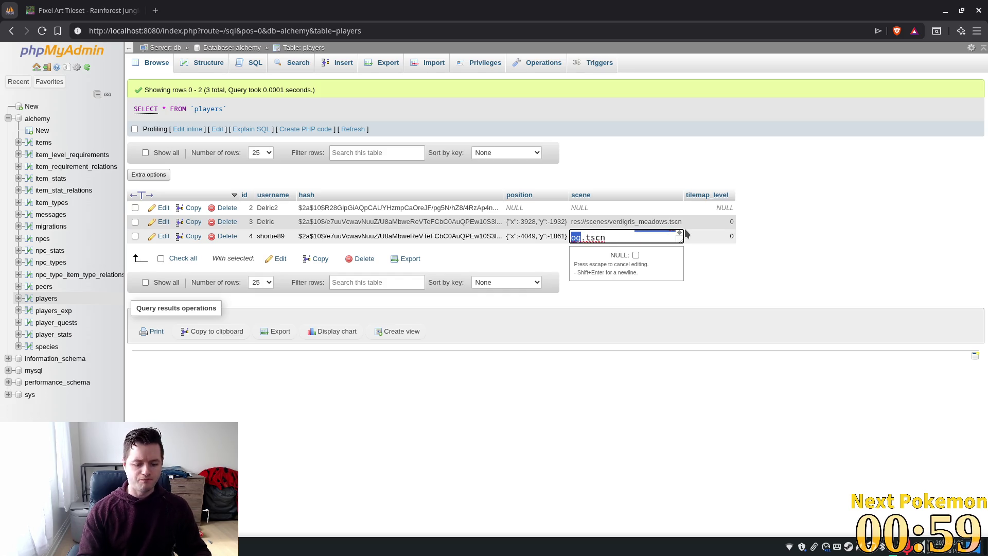
pyautogui.press('BackSpace')
pyautogui.press('BackSpace')
pyautogui.press('BackSpace')
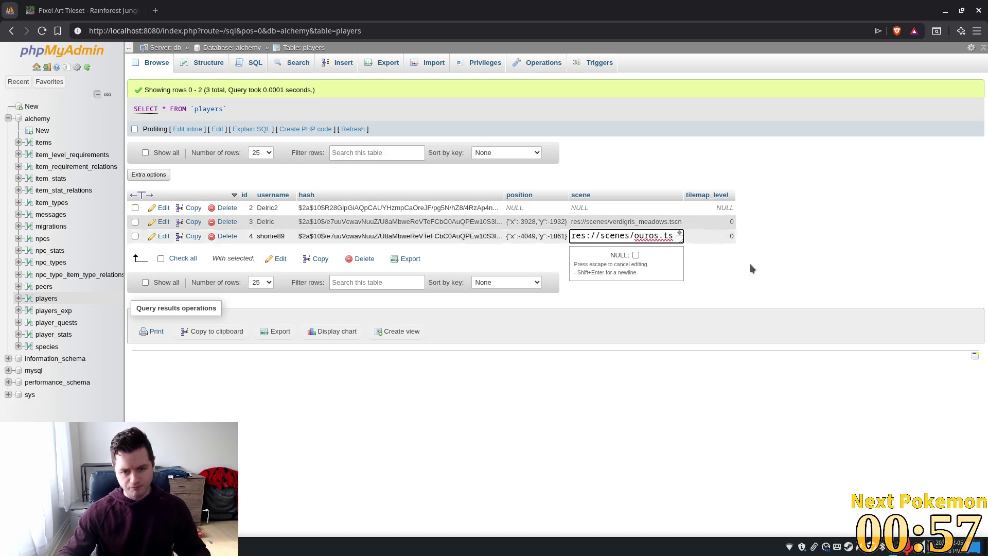
pyautogui.press('Return')
# Step: Set player 4's position to NULL, then launch the game from Godot
pyautogui.doubleClick(530, 276)
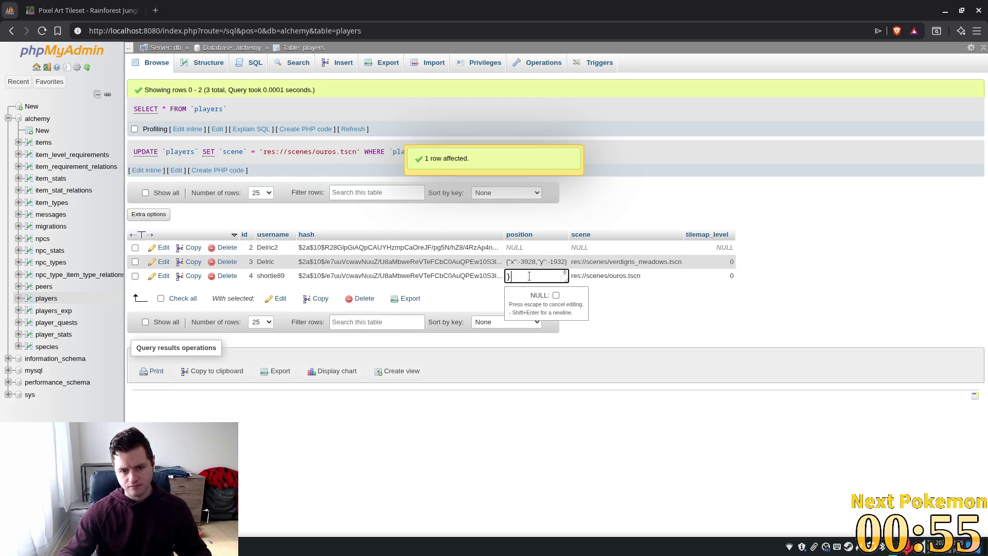
pyautogui.click(556, 295)
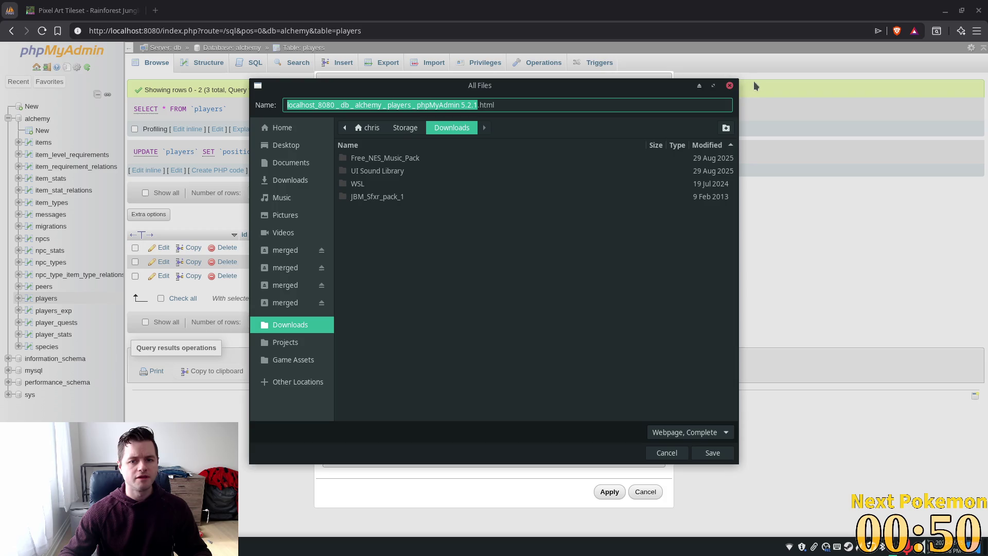
pyautogui.click(730, 86)
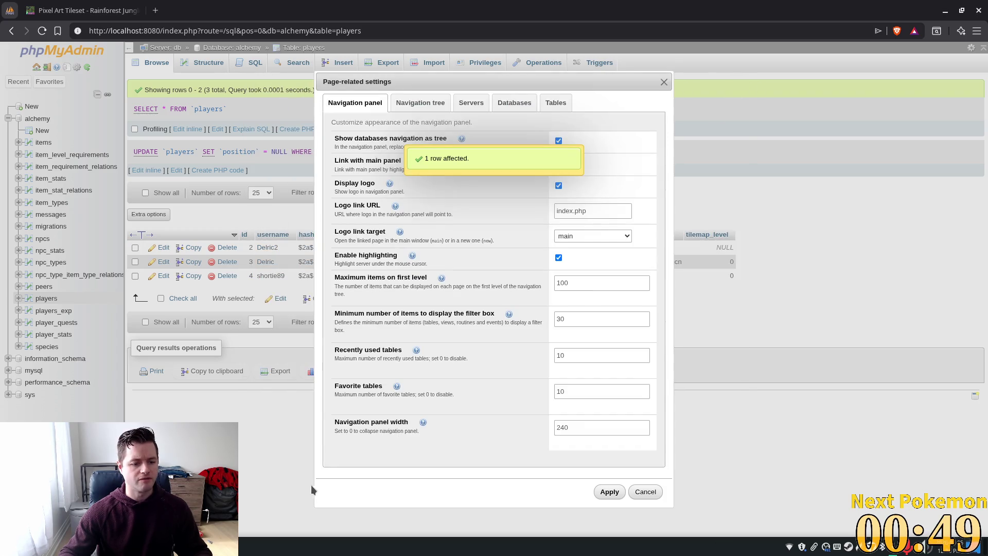
pyautogui.hotkey('alt', 'Tab')
pyautogui.click(825, 28)
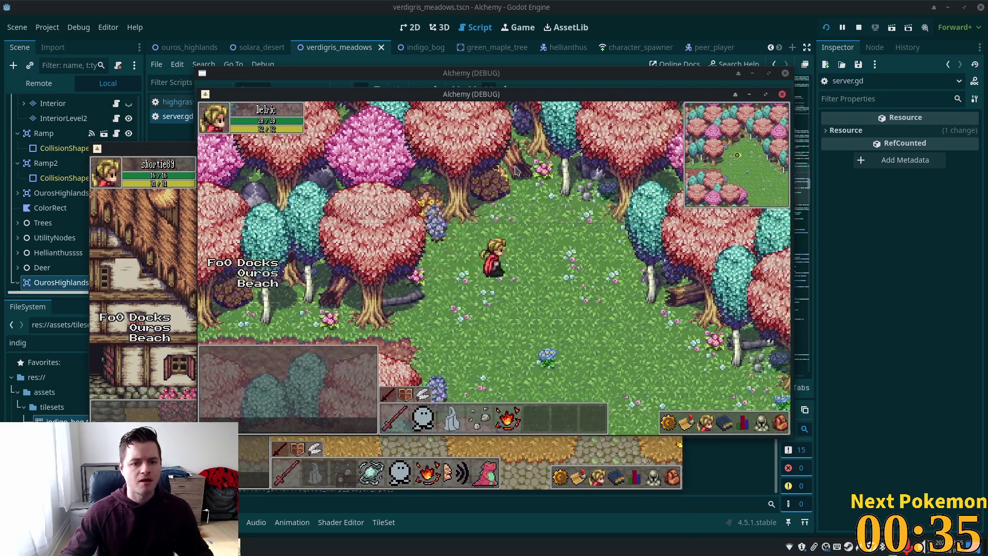
# Step: Walk the character through the forest and into Verdigris Meadows
pyautogui.press('Right')
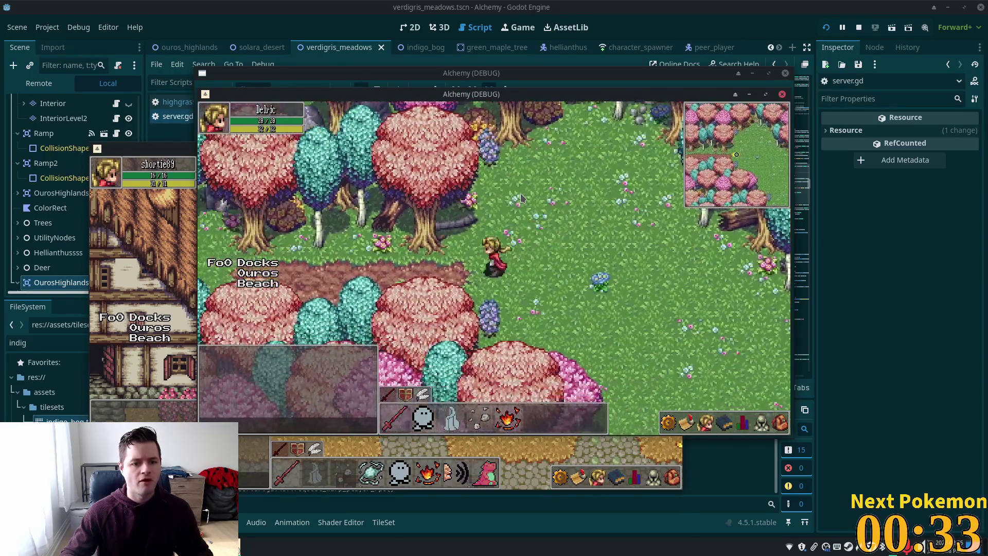
pyautogui.press('Left')
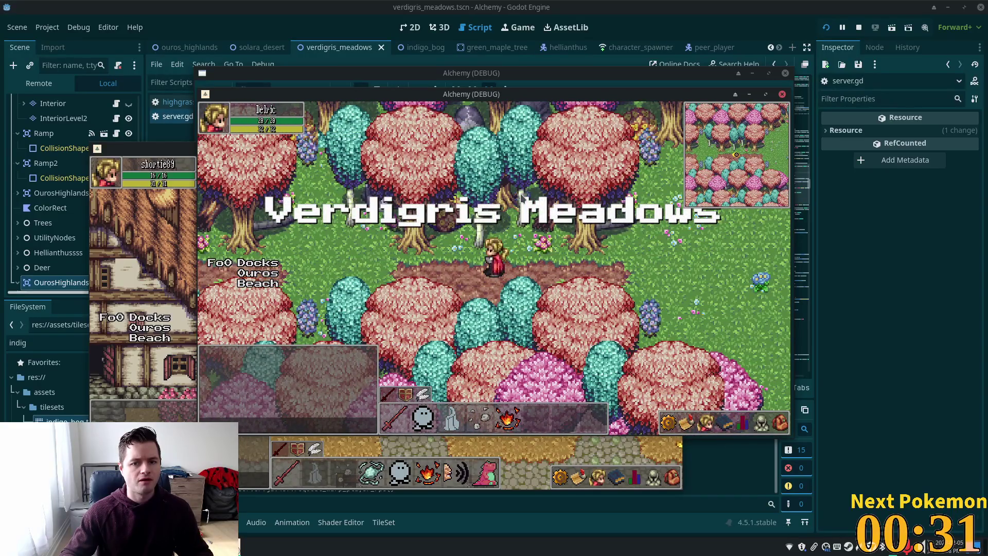
pyautogui.press('Right')
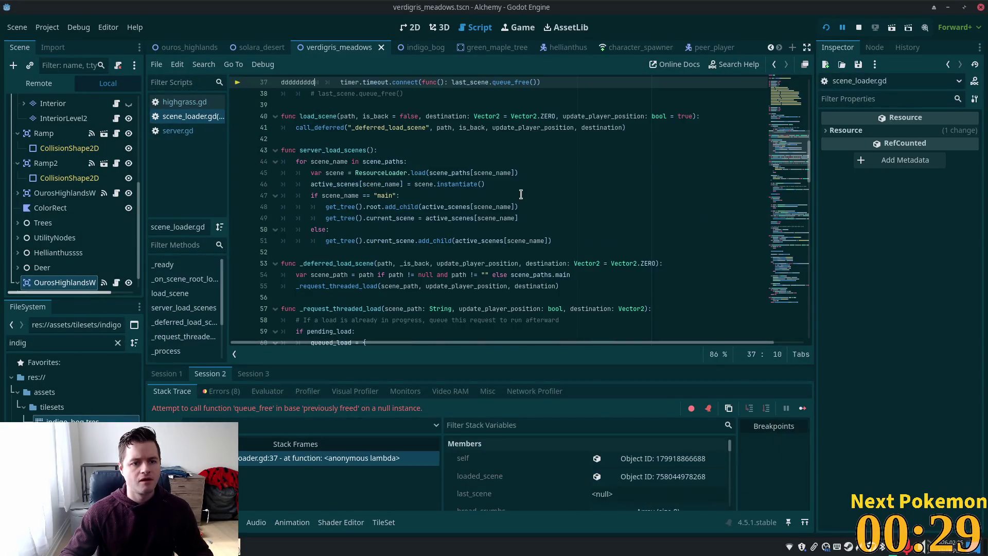
# Step: Remove the stray letters at line 37, rerun the game, walk east, then stop it
pyautogui.hotkey('ctrl', 'z')
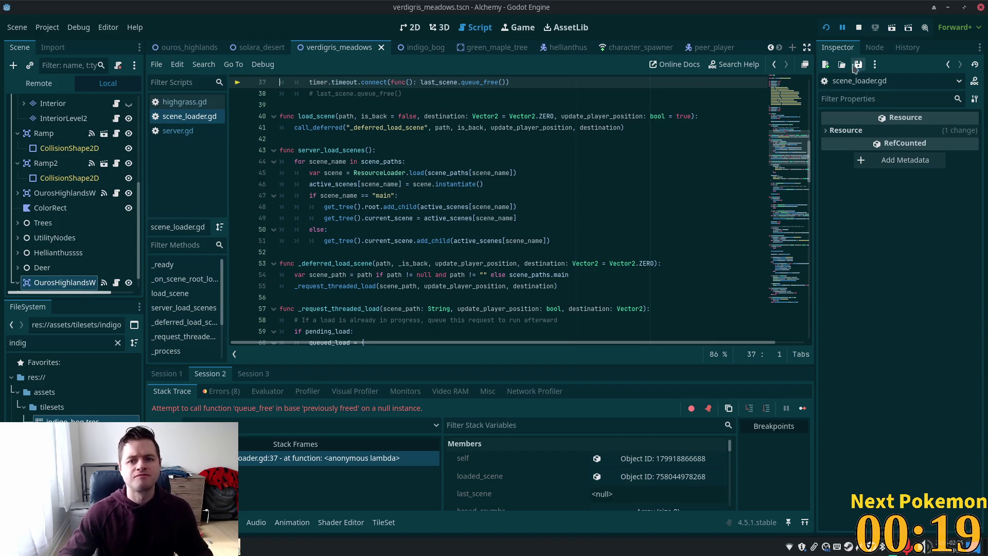
pyautogui.click(827, 29)
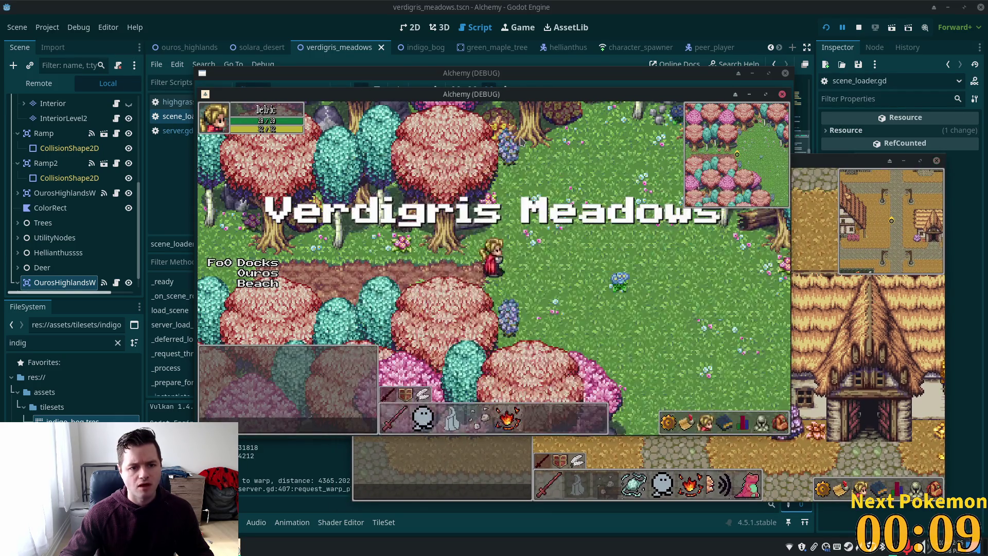
pyautogui.press('Right')
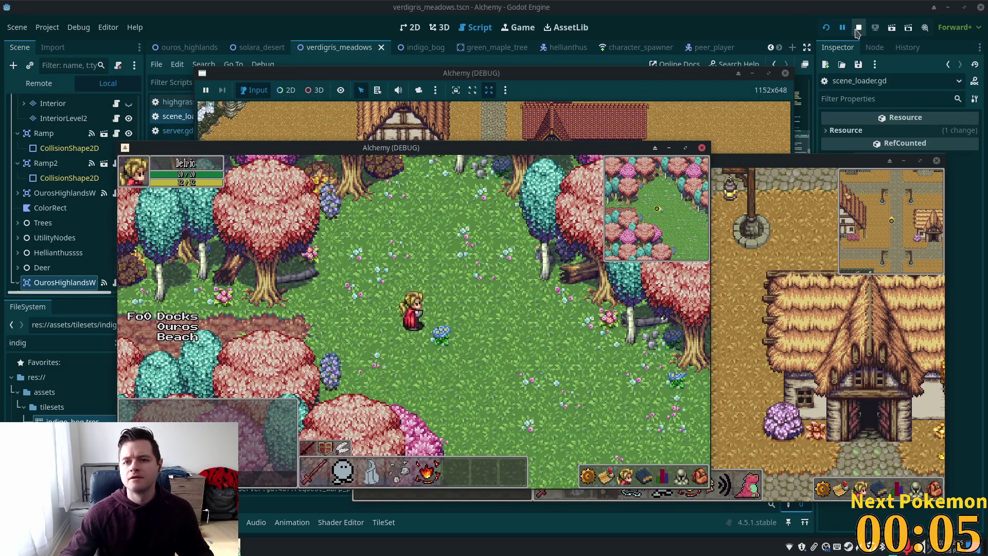
pyautogui.press('F8')
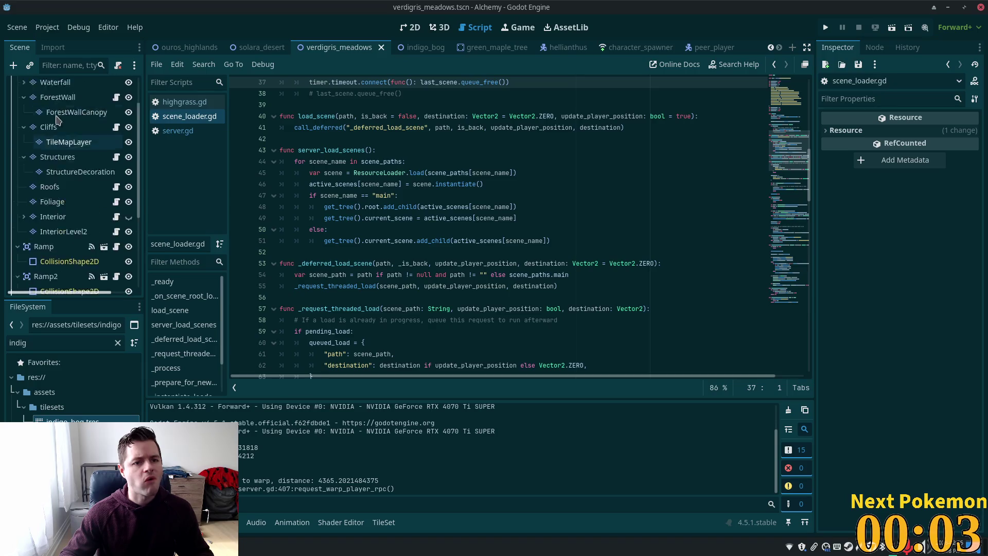
pyautogui.click(411, 47)
# Step: Set the IndigoBog root node's Zone Name to 'Indigo Bog' and save the scene
pyautogui.scroll(5, 52, 154)
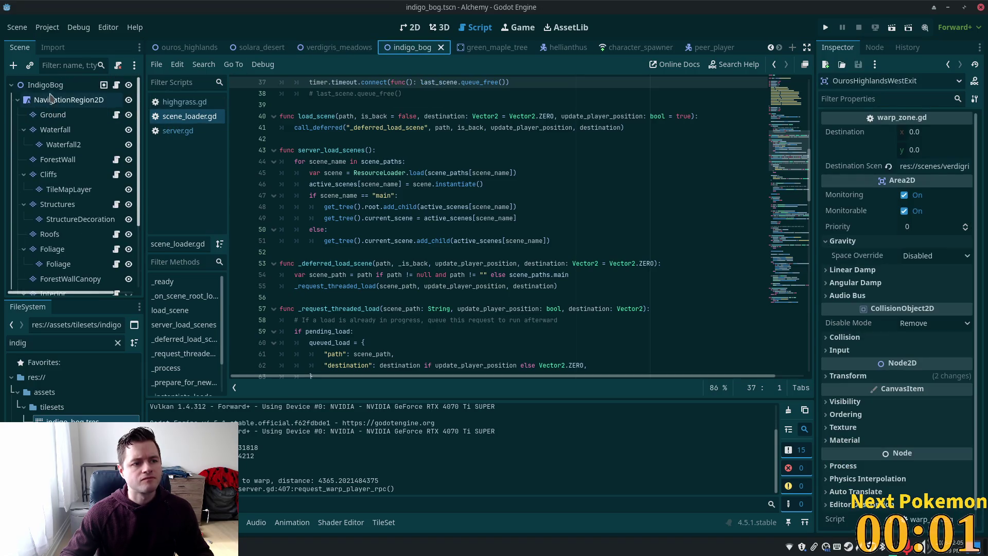
pyautogui.click(45, 84)
pyautogui.doubleClick(907, 133)
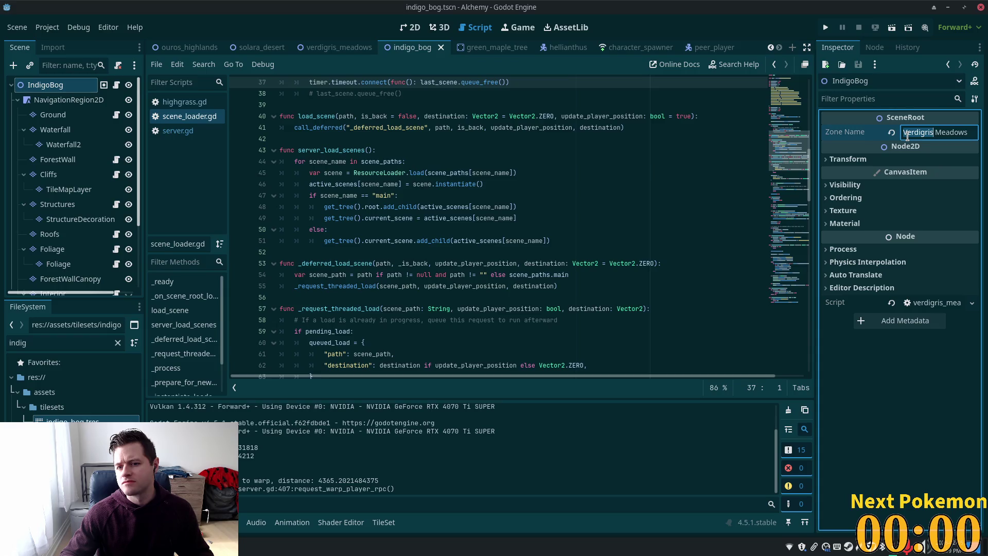
pyautogui.write('Ind')
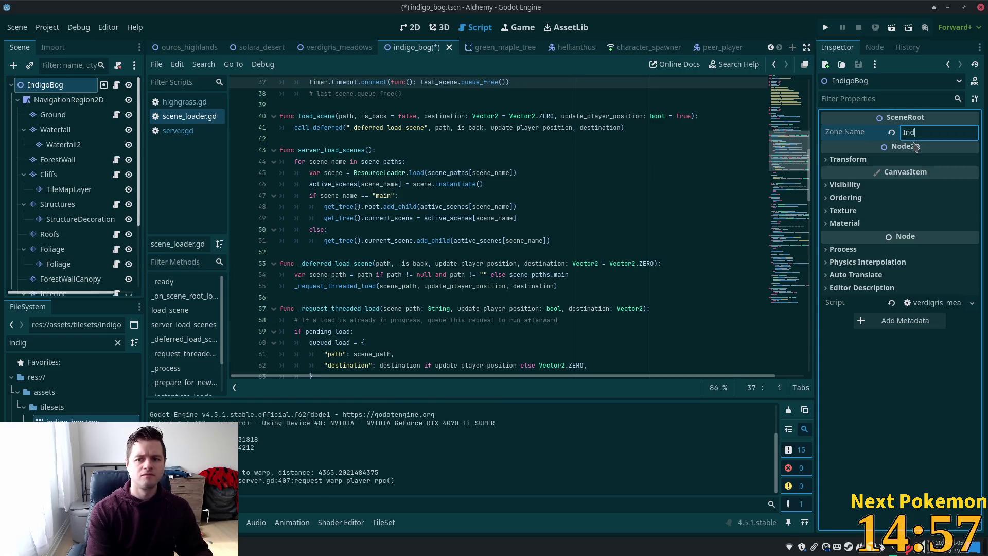
pyautogui.write('igo Bog')
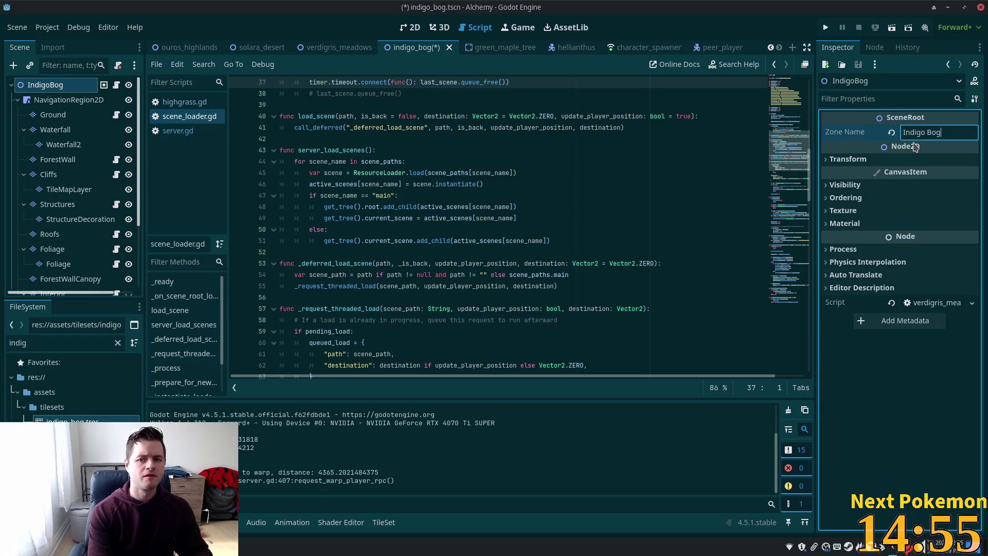
pyautogui.press('Tab')
pyautogui.hotkey('ctrl', 's')
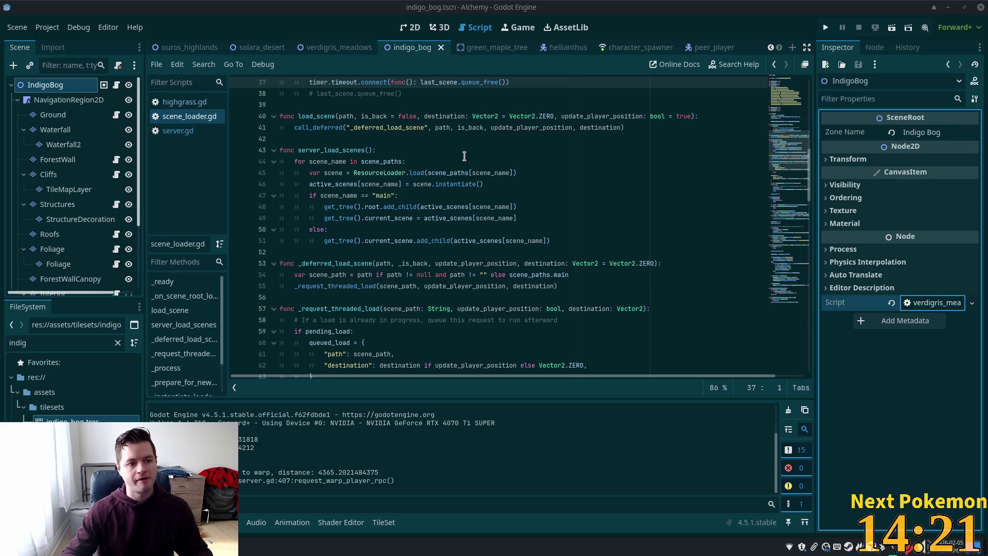
# Step: Check line 45 of the script, then run the game again
pyautogui.click(541, 173)
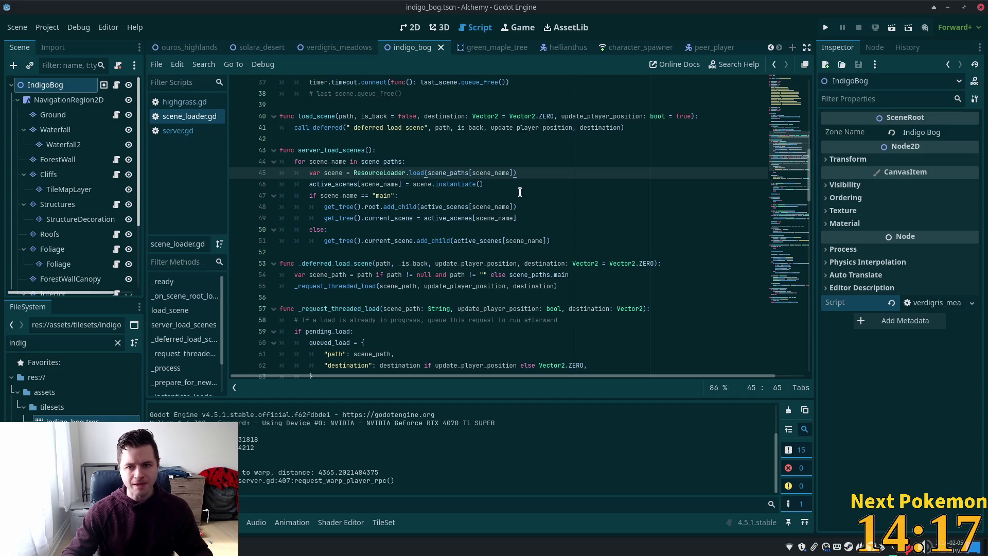
pyautogui.scroll(-4, 93, 177)
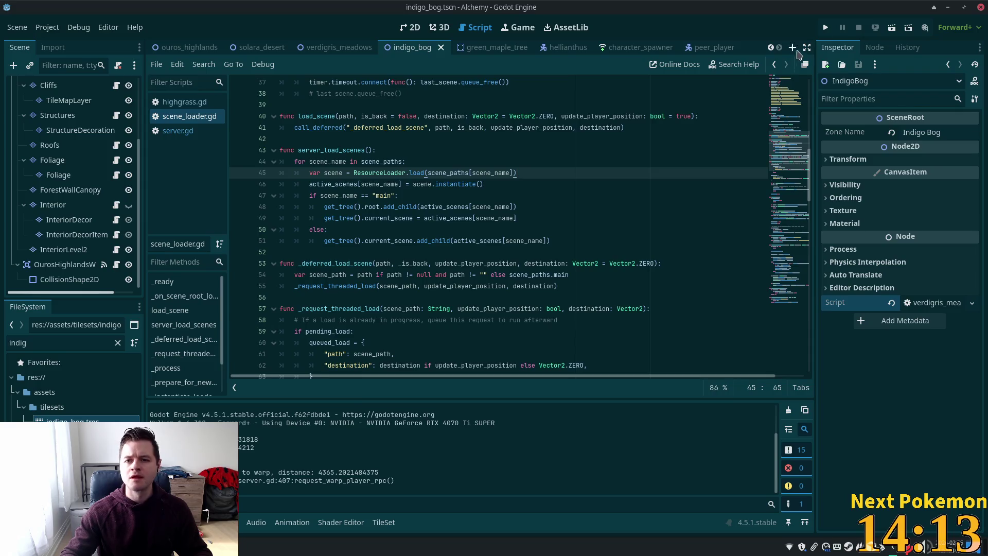
pyautogui.click(826, 27)
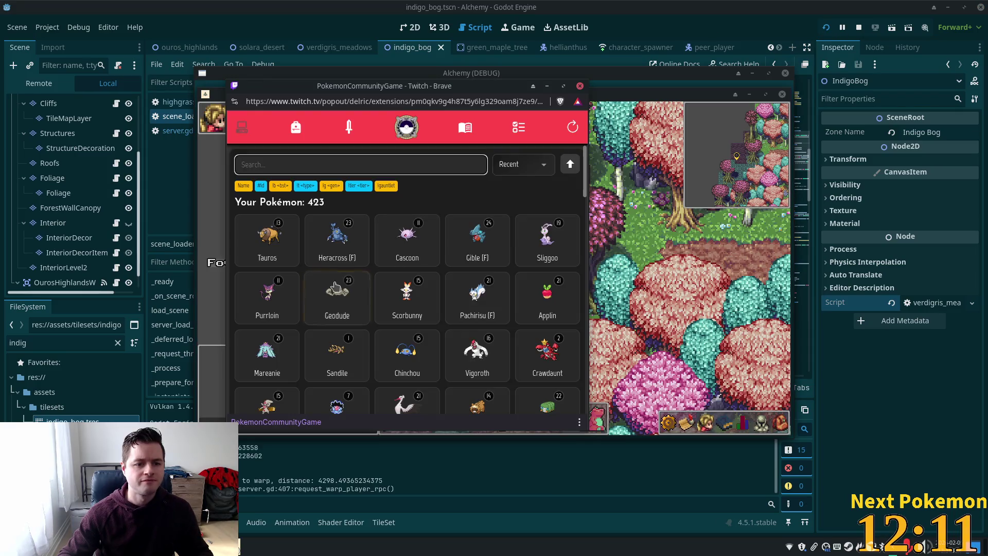
# Step: Review Heracross's species info and base stats, then close its card
pyautogui.click(331, 241)
pyautogui.click(383, 289)
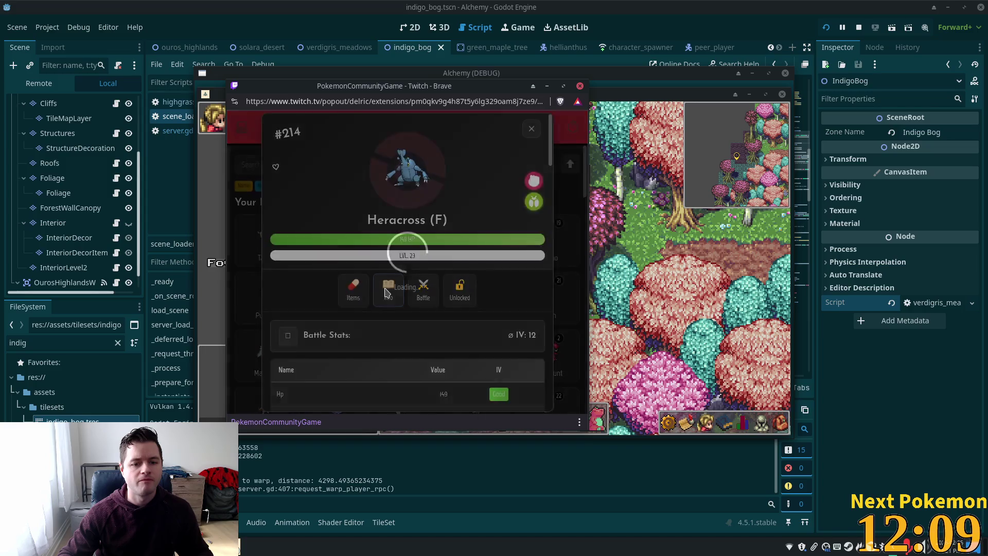
pyautogui.click(531, 128)
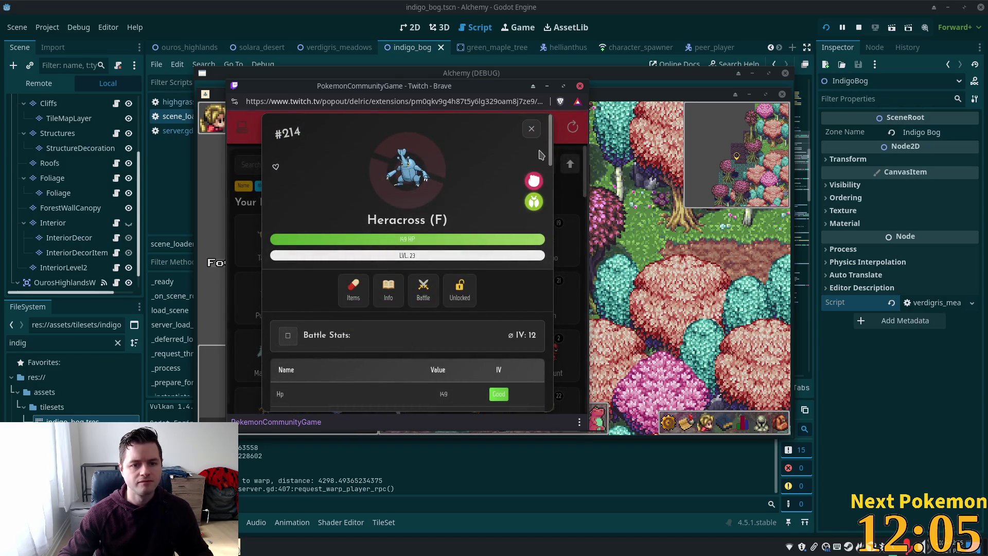
pyautogui.click(388, 288)
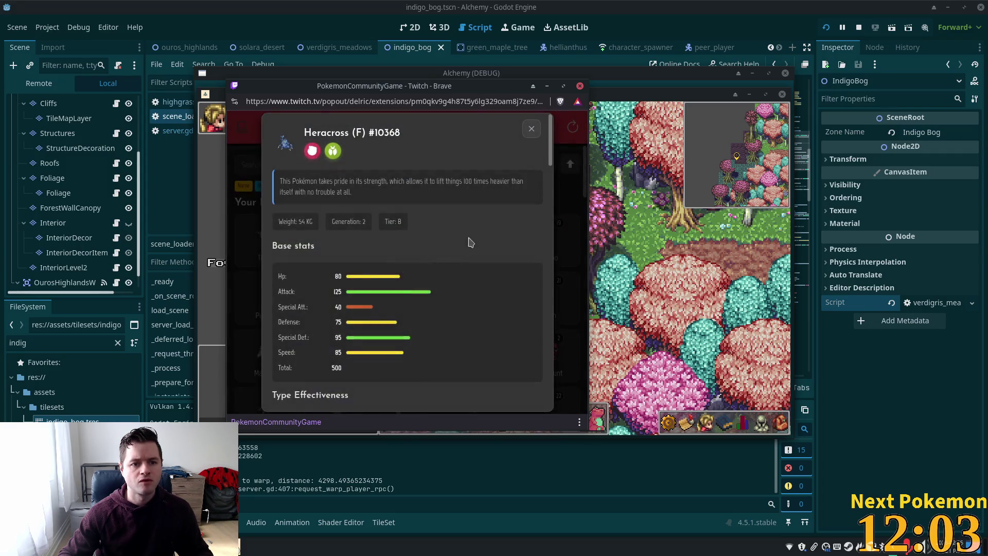
pyautogui.click(533, 132)
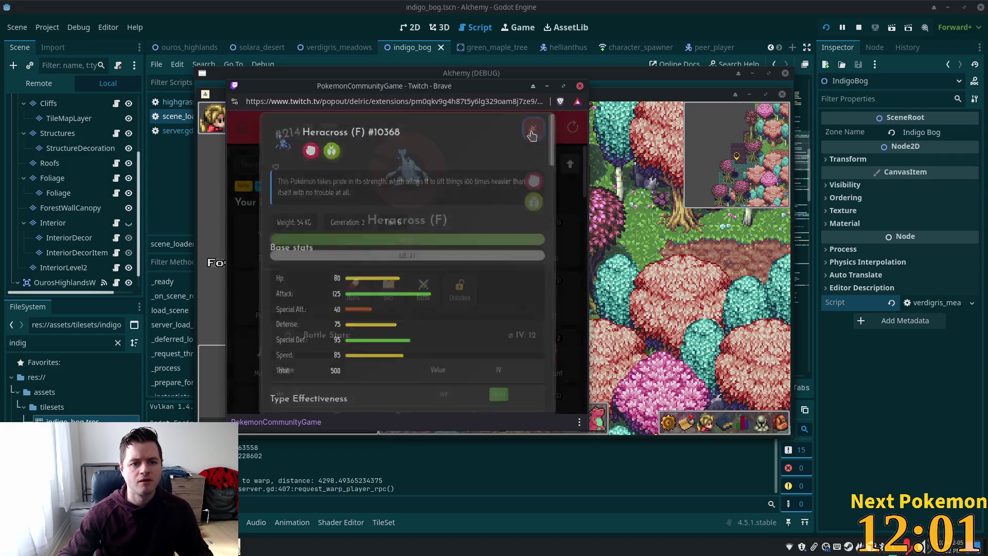
pyautogui.click(532, 132)
# Step: Review Cascoon's species info, then close its card
pyautogui.click(395, 242)
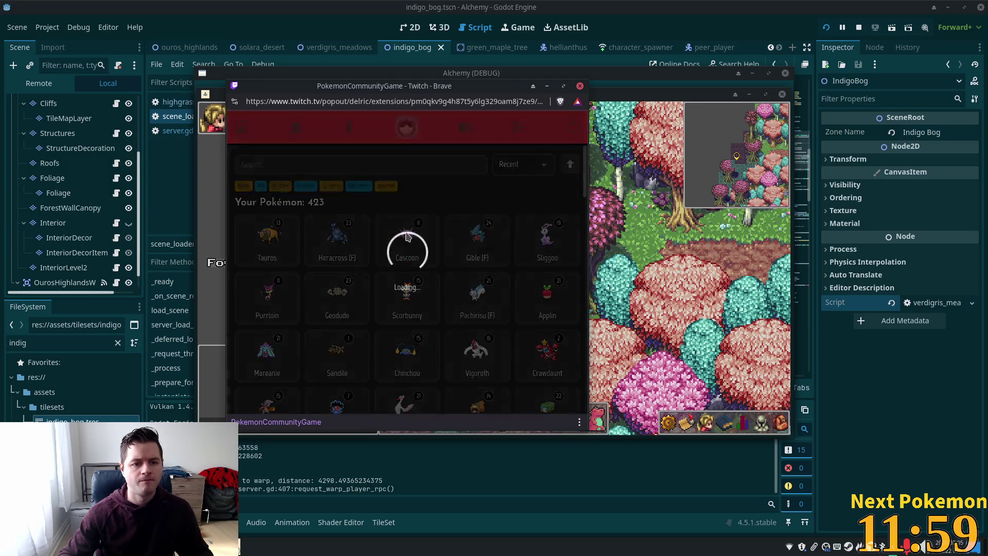
pyautogui.click(395, 278)
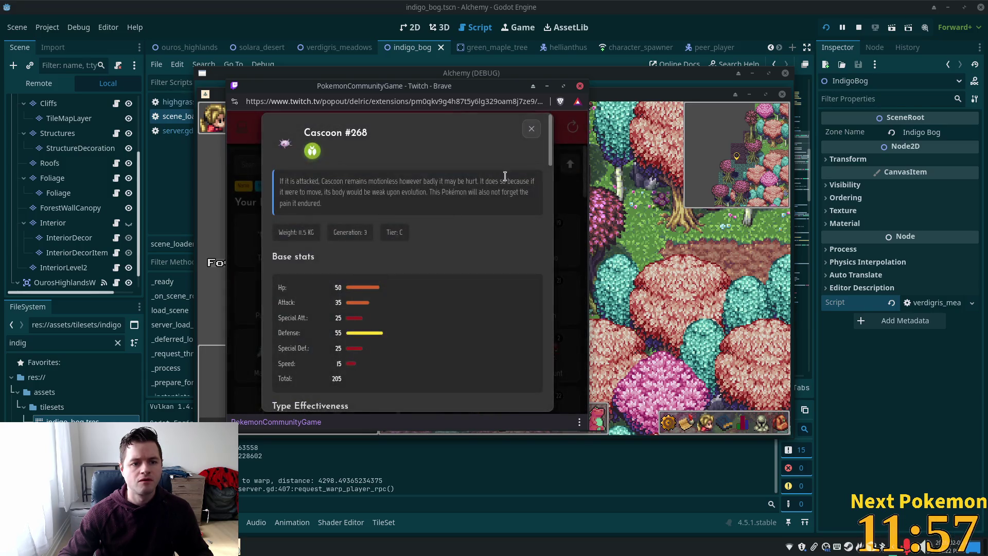
pyautogui.click(532, 132)
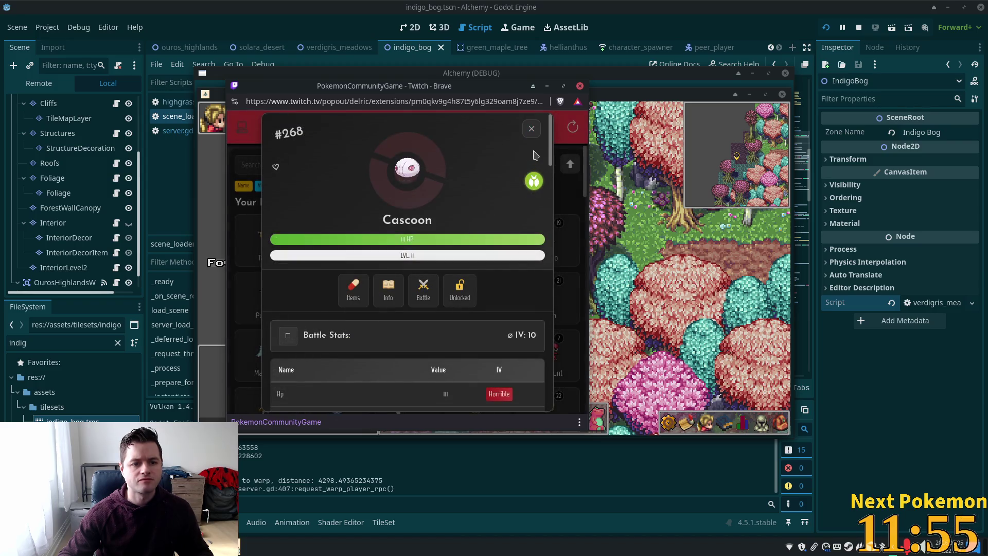
pyautogui.click(531, 129)
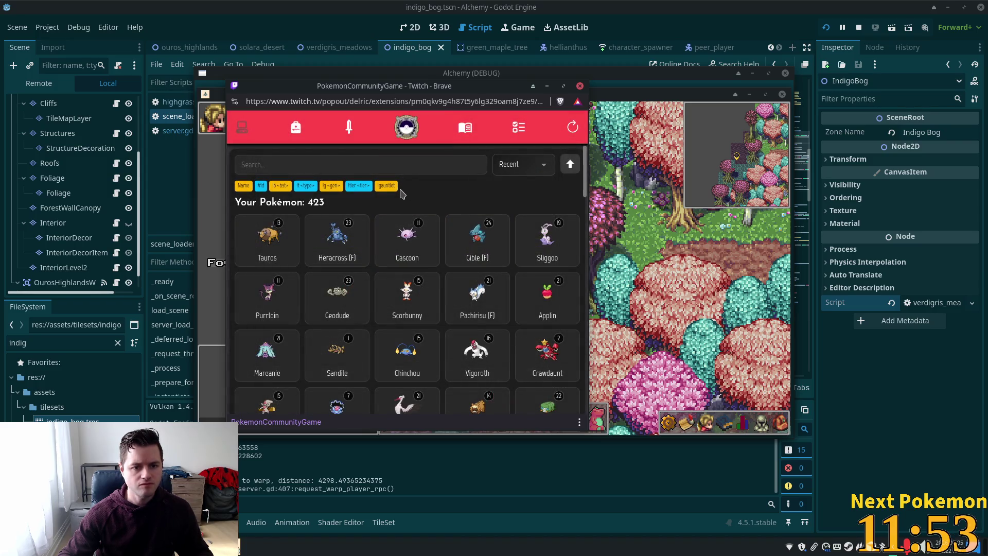
# Step: Review Gible's species info, then open the collection's sort order choices
pyautogui.click(456, 234)
pyautogui.click(390, 287)
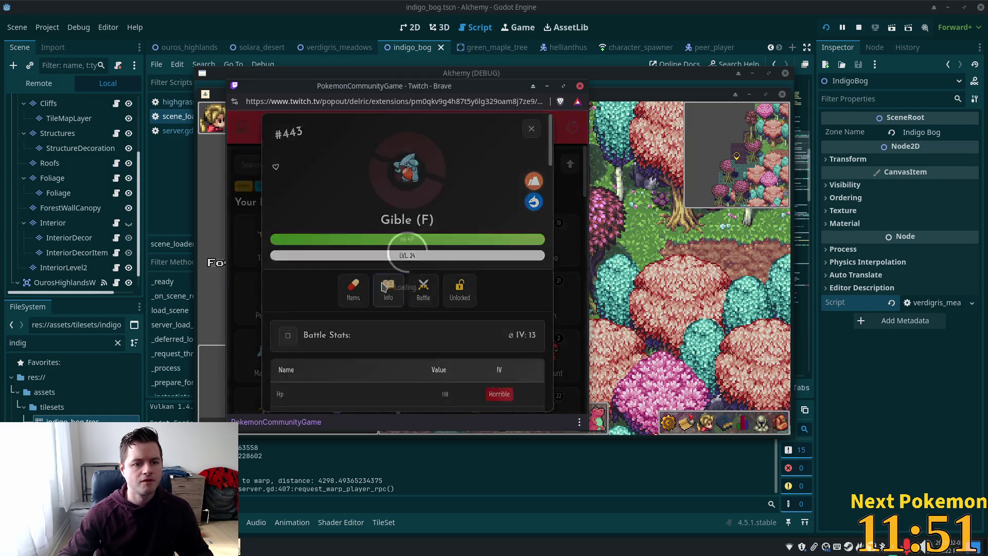
pyautogui.click(533, 132)
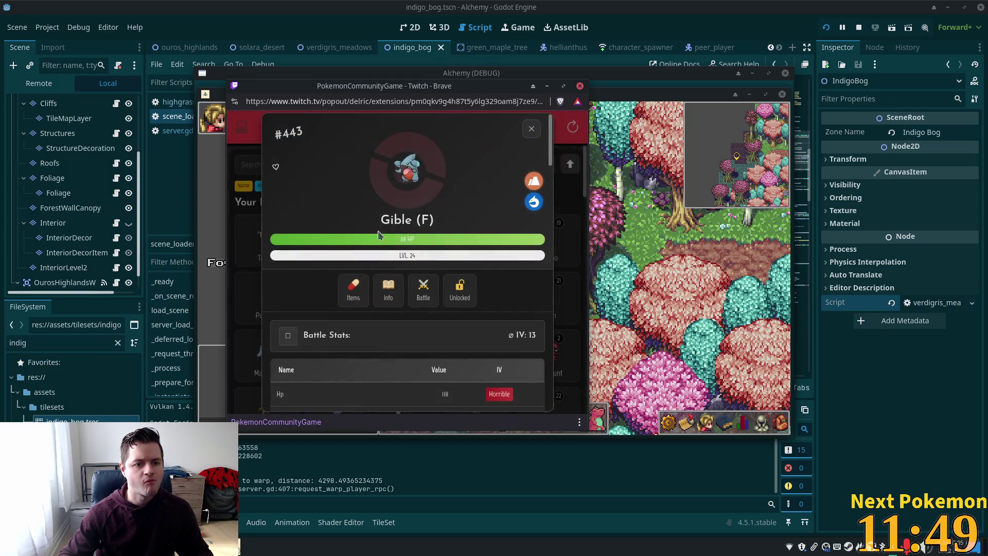
pyautogui.click(522, 132)
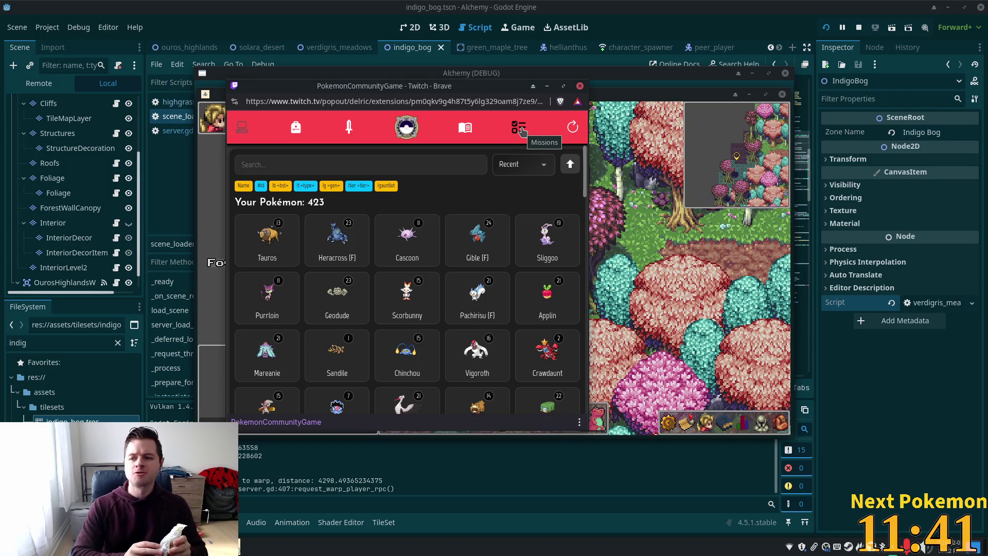
pyautogui.click(522, 165)
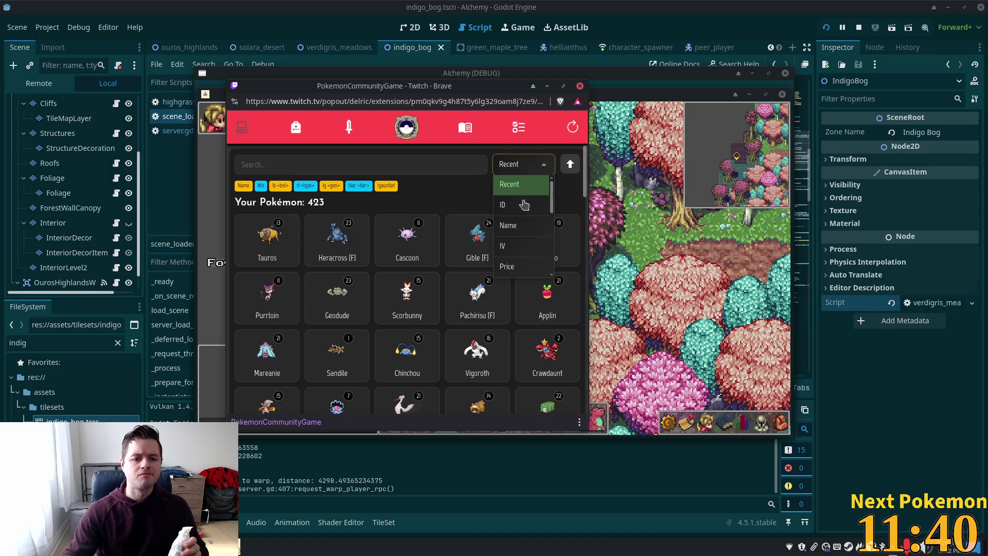
# Step: Sort the collection by IV and review Dubwool's description and base stats
pyautogui.click(512, 246)
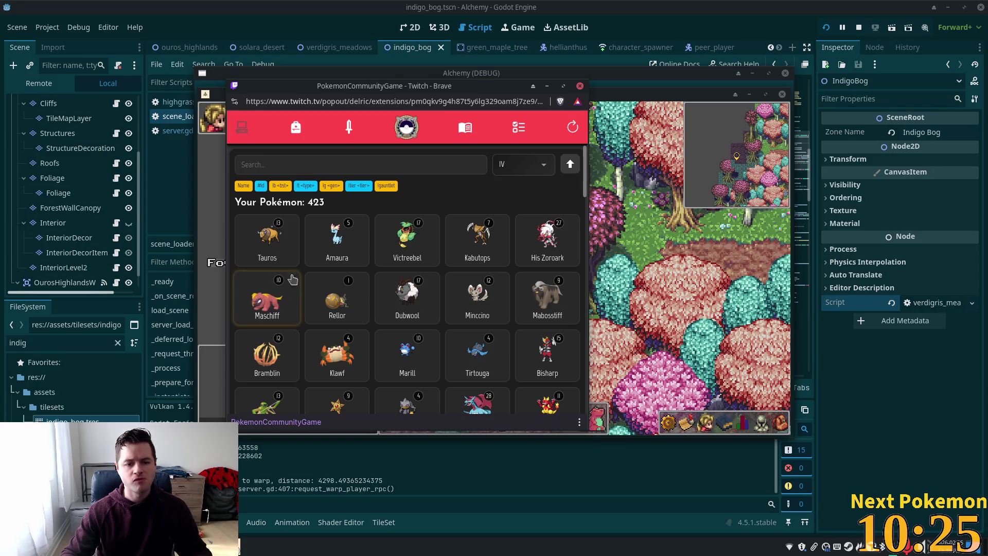
pyautogui.click(406, 297)
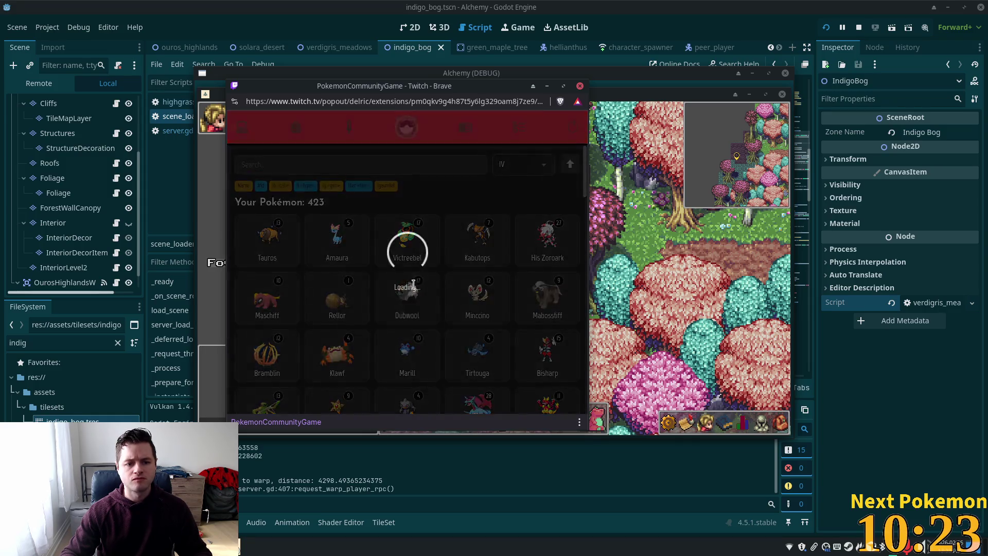
pyautogui.click(396, 283)
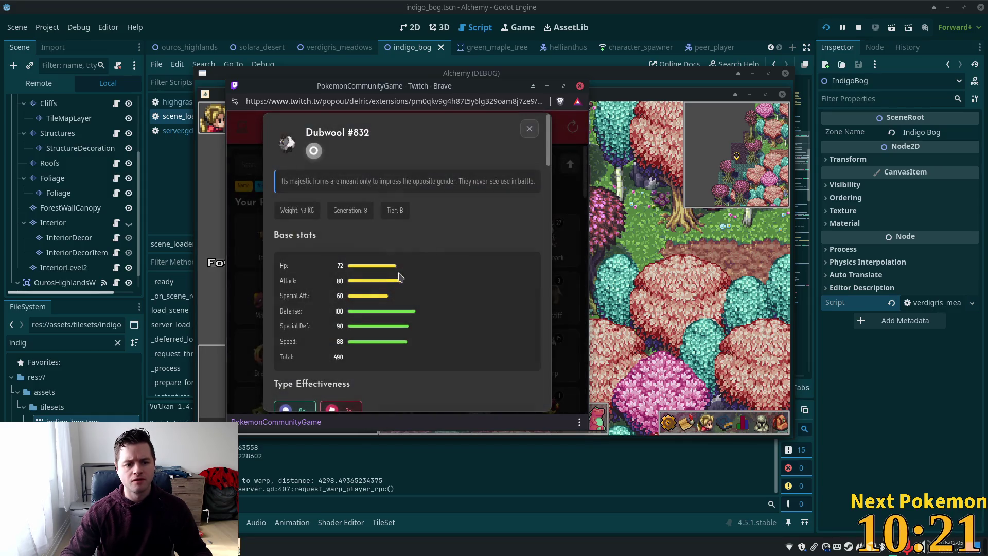
pyautogui.click(526, 128)
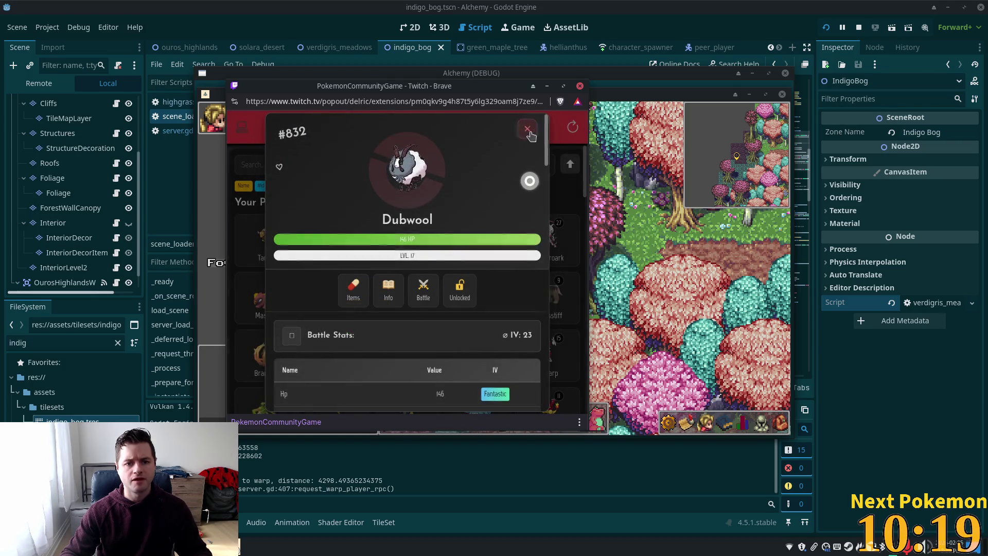
pyautogui.click(527, 128)
# Step: Open the sort options list and scroll through it
pyautogui.click(523, 164)
pyautogui.scroll(-2, 525, 229)
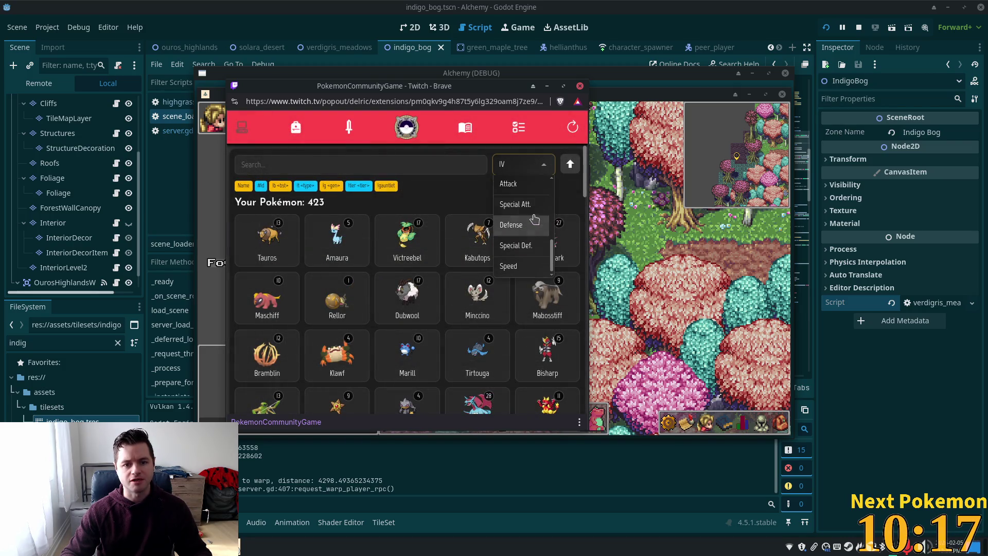
pyautogui.scroll(3, 523, 234)
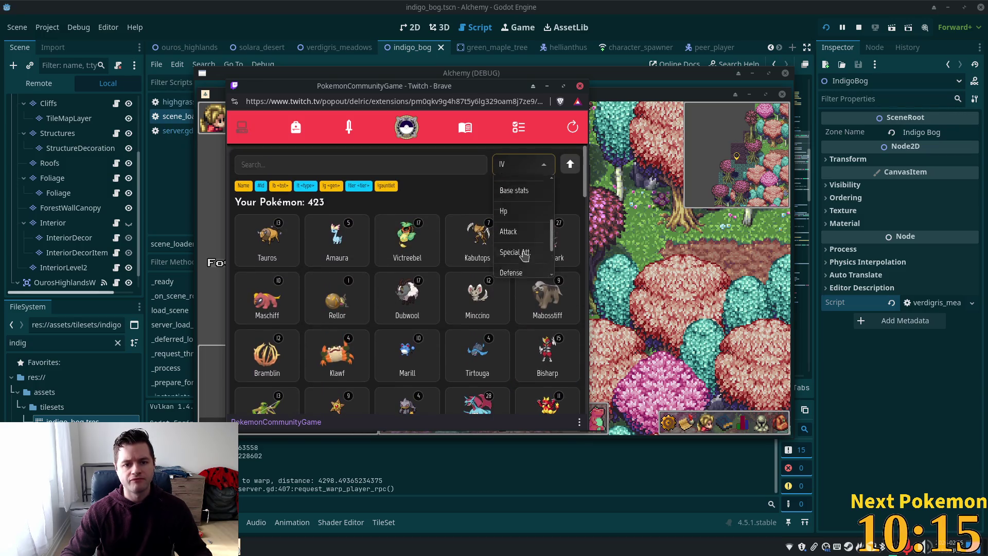
# Step: Sort the collection by base stats and review Tyranitar's description and stats
pyautogui.click(519, 268)
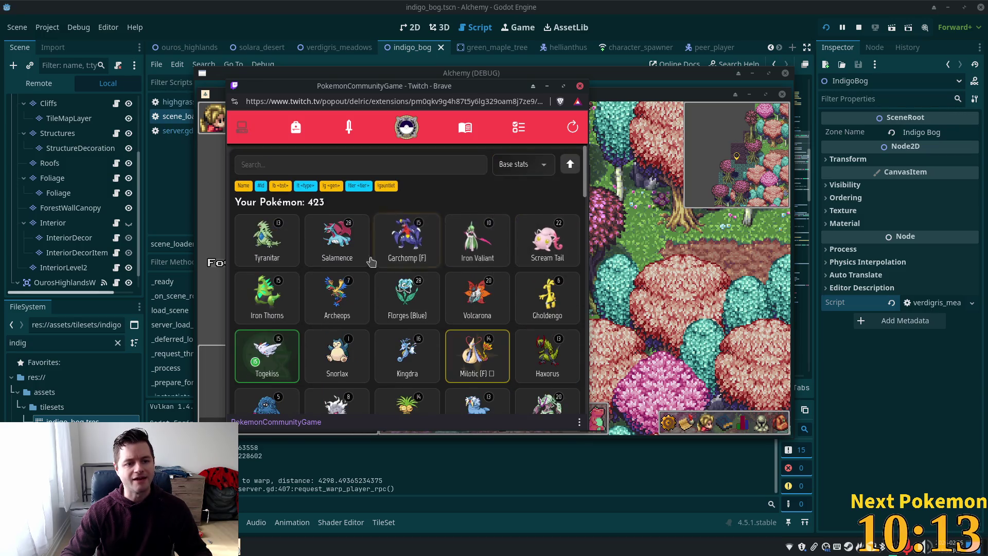
pyautogui.click(266, 236)
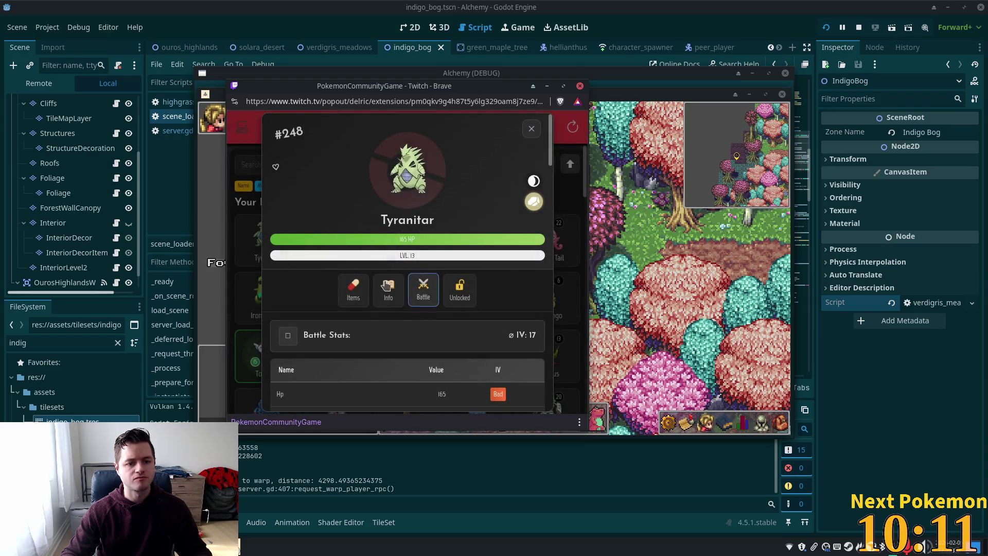
pyautogui.click(385, 288)
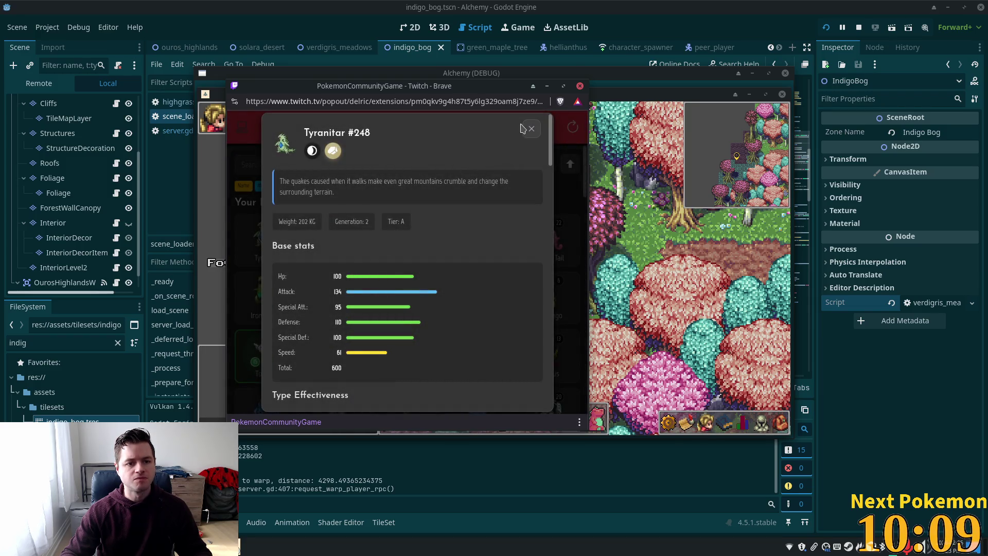
pyautogui.click(531, 129)
pyautogui.click(531, 130)
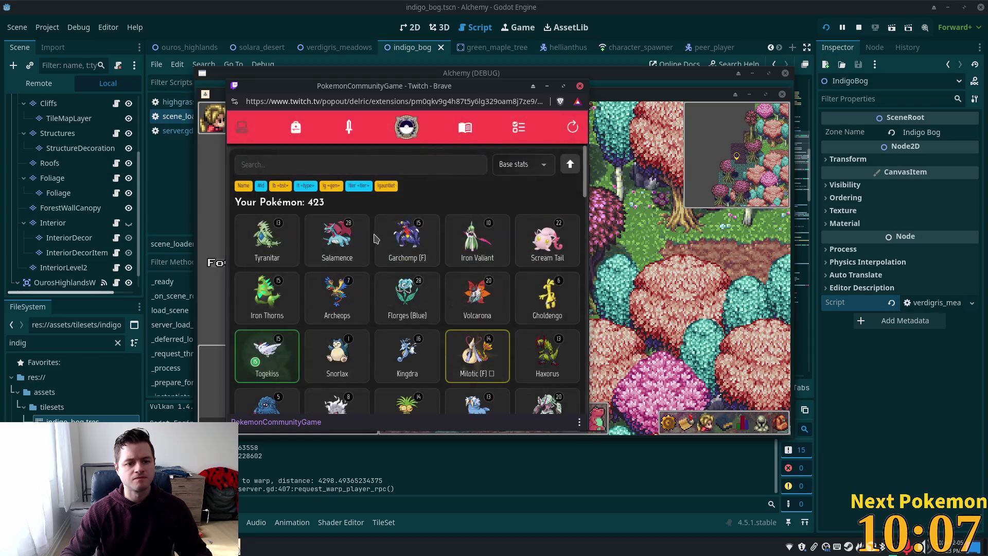
# Step: Review Salamence's description and base stats, then close its card
pyautogui.click(337, 239)
pyautogui.click(387, 289)
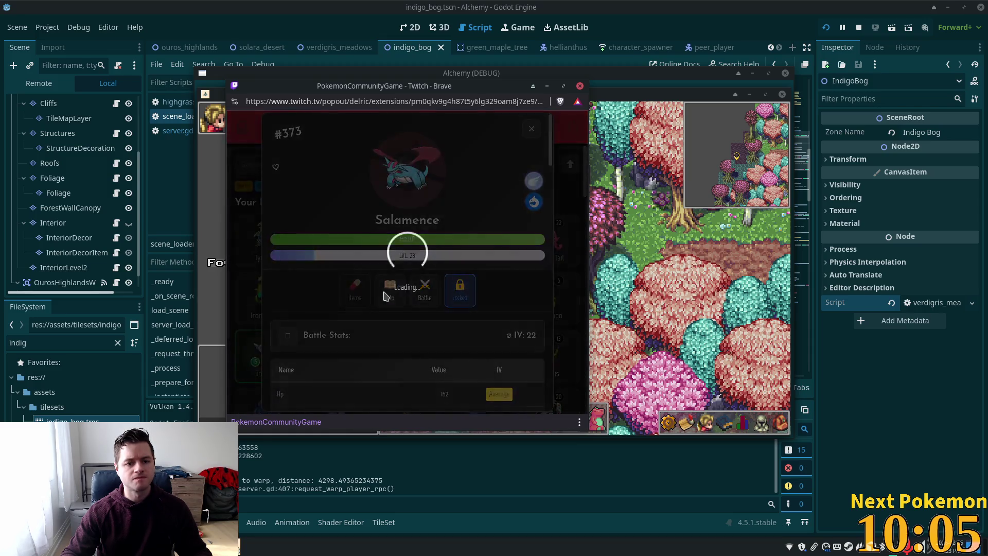
pyautogui.click(534, 131)
pyautogui.click(534, 131)
# Step: Review Garchomp's description and base stats, then return to the Godot script editor
pyautogui.click(440, 230)
pyautogui.click(387, 289)
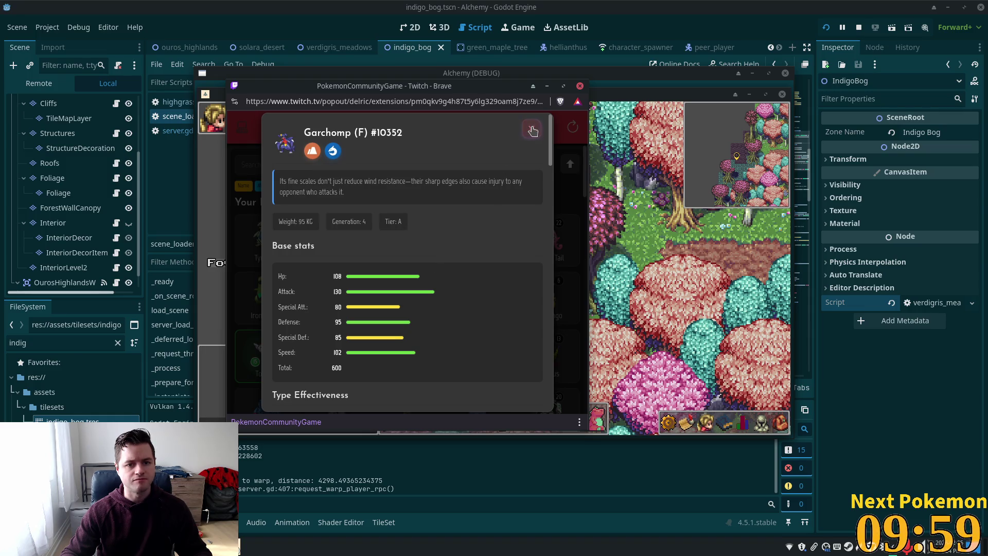
pyautogui.click(508, 153)
pyautogui.click(508, 155)
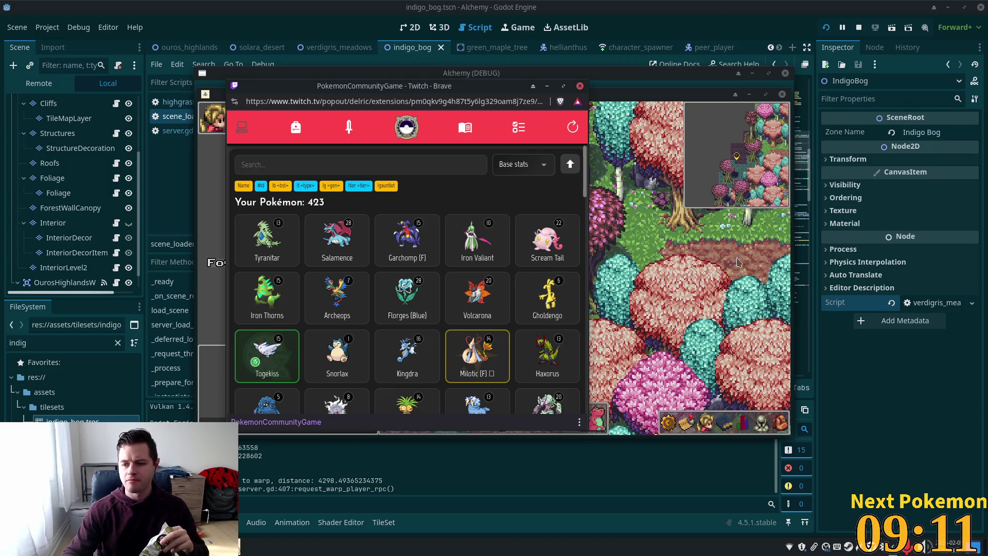
pyautogui.click(695, 23)
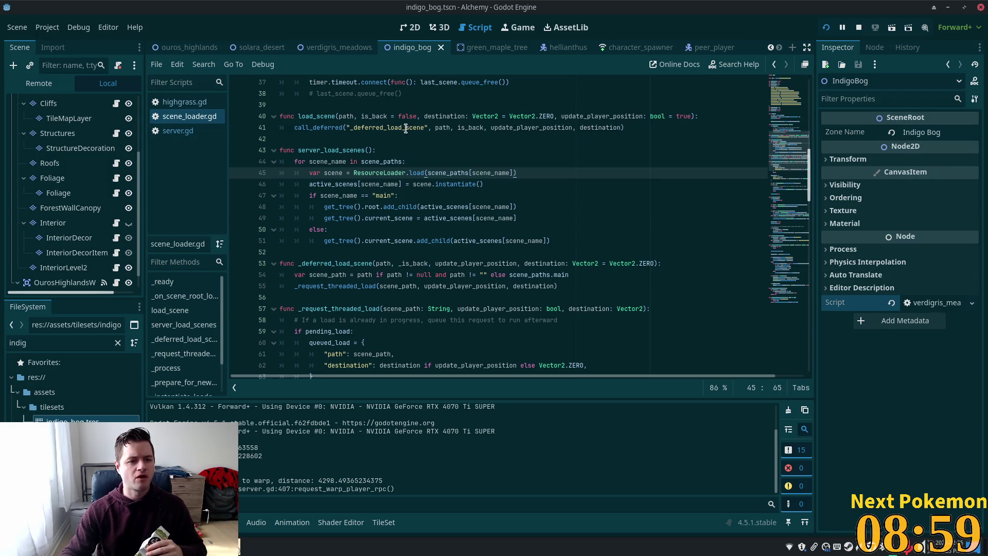
# Step: Bring the Alchemy (DEBUG) window forward and run the character east until scene_loader.gd breaks
pyautogui.click(290, 546)
pyautogui.click(259, 487)
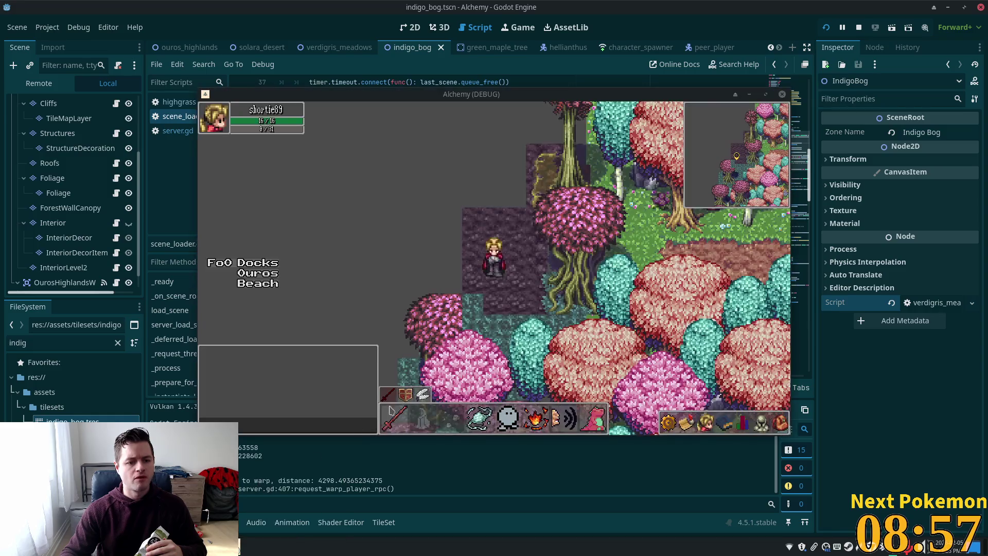
pyautogui.press('Right')
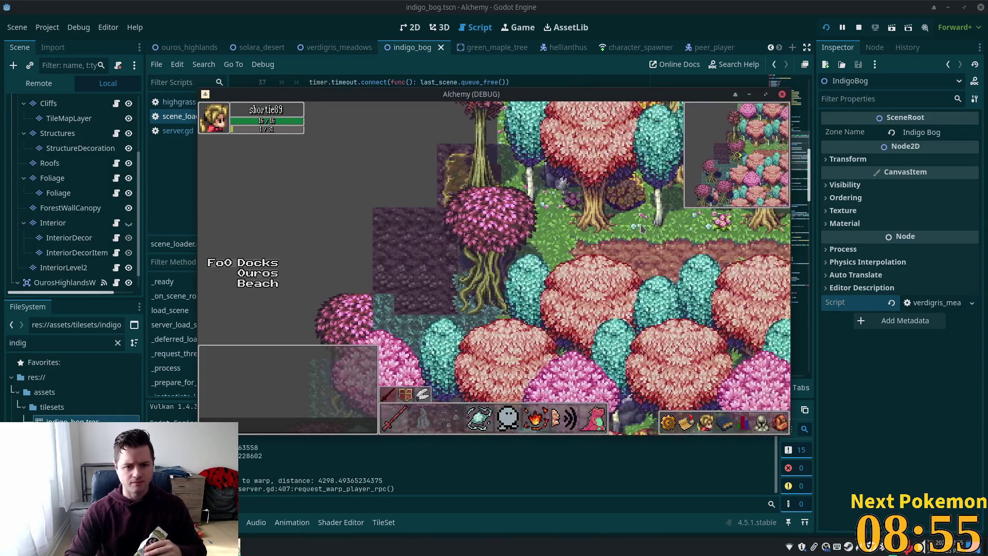
pyautogui.press('Right')
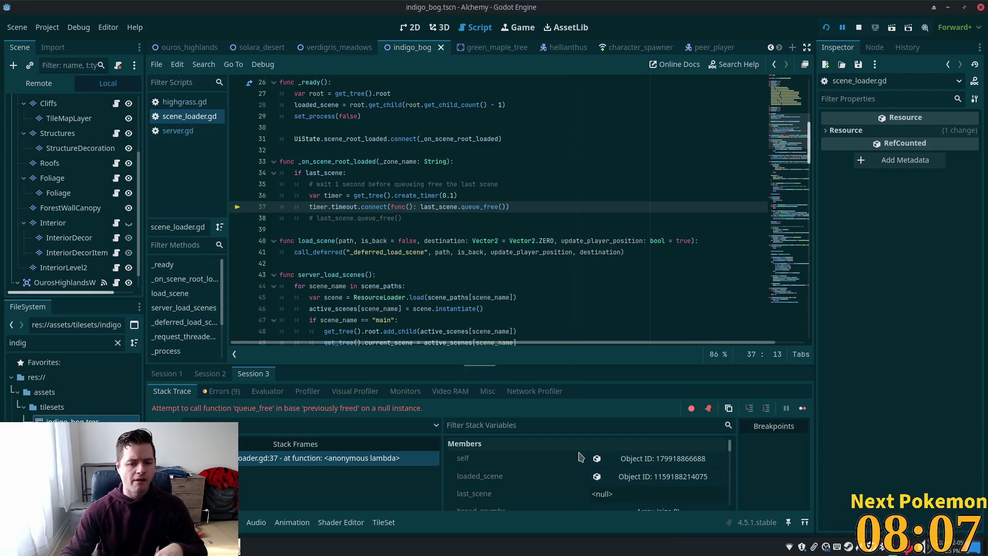
pyautogui.scroll(-1, 643, 483)
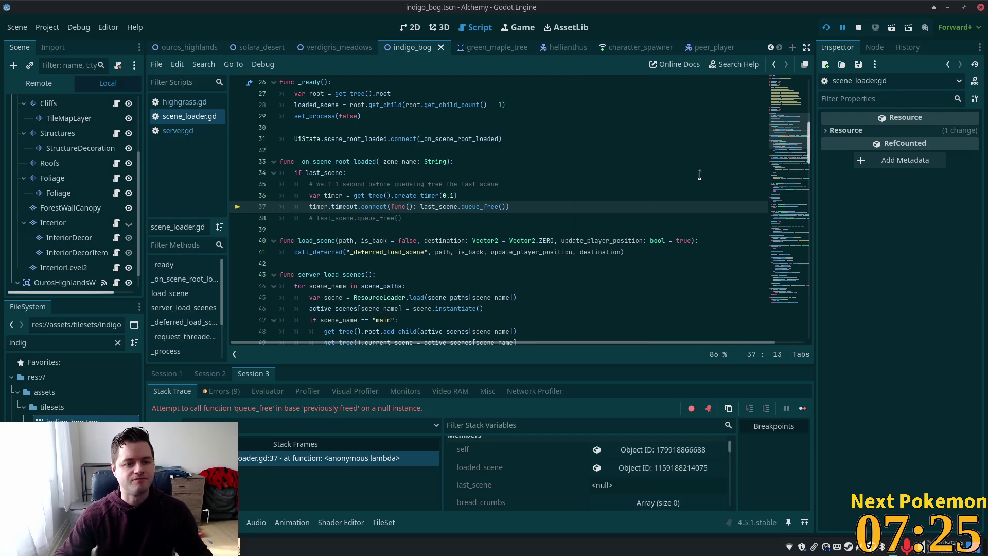
pyautogui.click(365, 195)
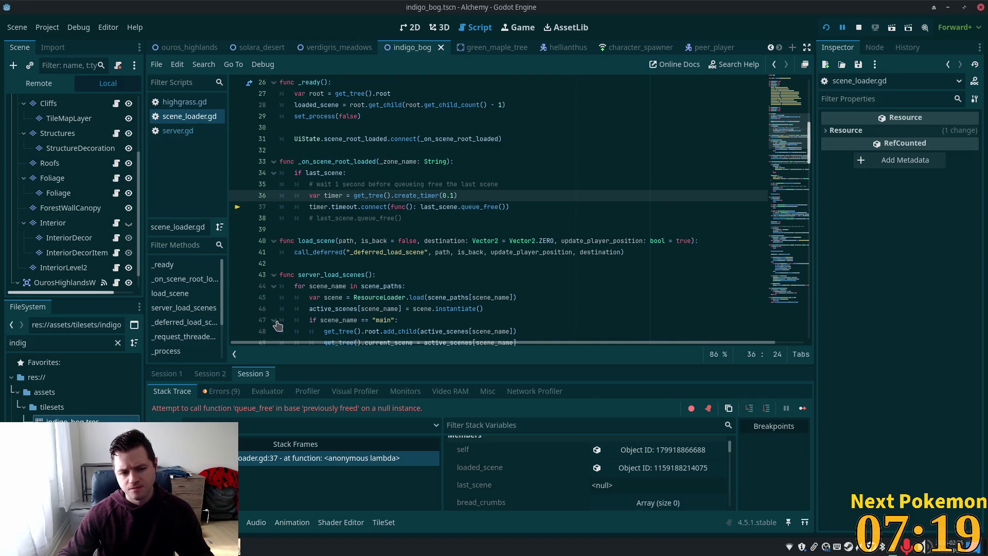
# Step: Scroll down scene_loader.gd to review the move_player call on line 137
pyautogui.scroll(-1, 491, 267)
pyautogui.scroll(-2, 491, 268)
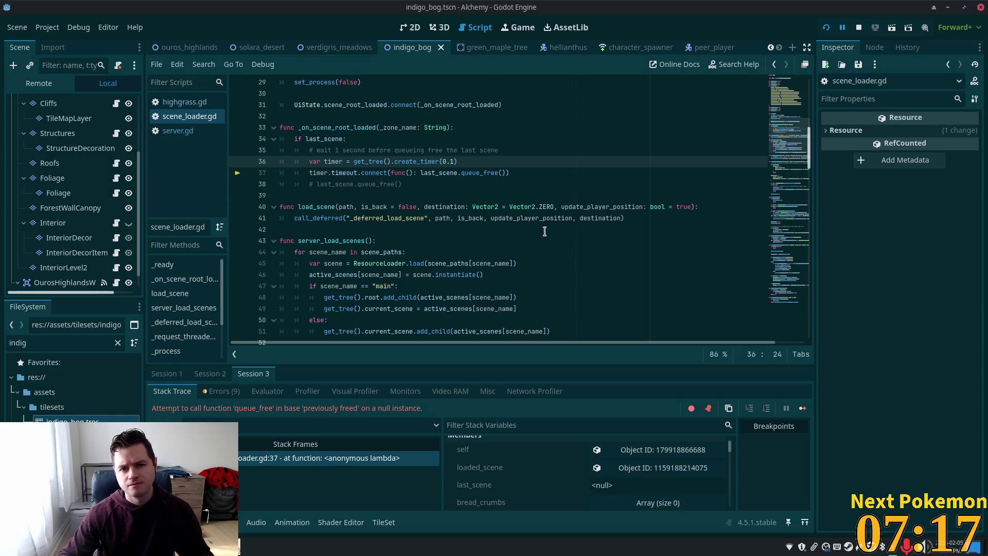
pyautogui.scroll(9, 512, 189)
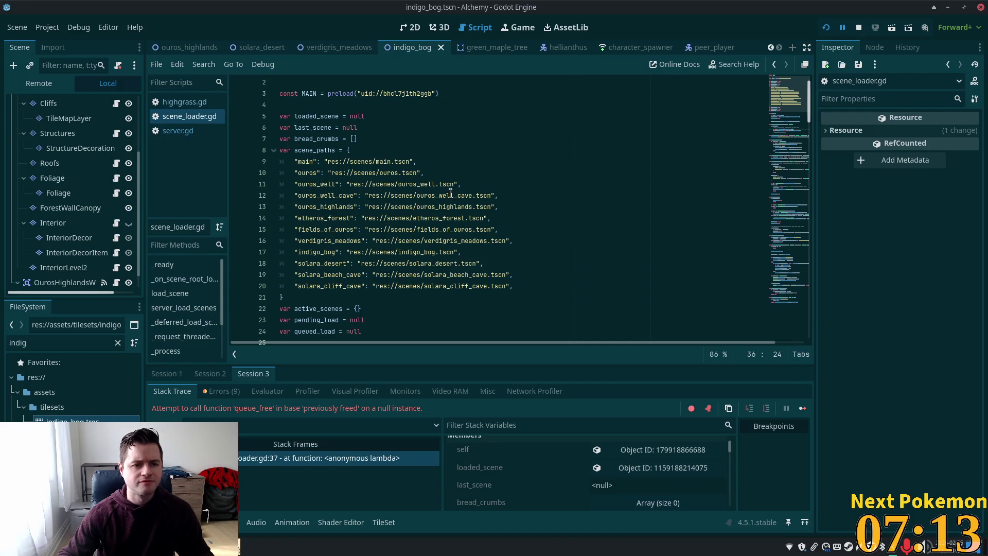
pyautogui.scroll(-5, 451, 193)
pyautogui.scroll(-11, 451, 193)
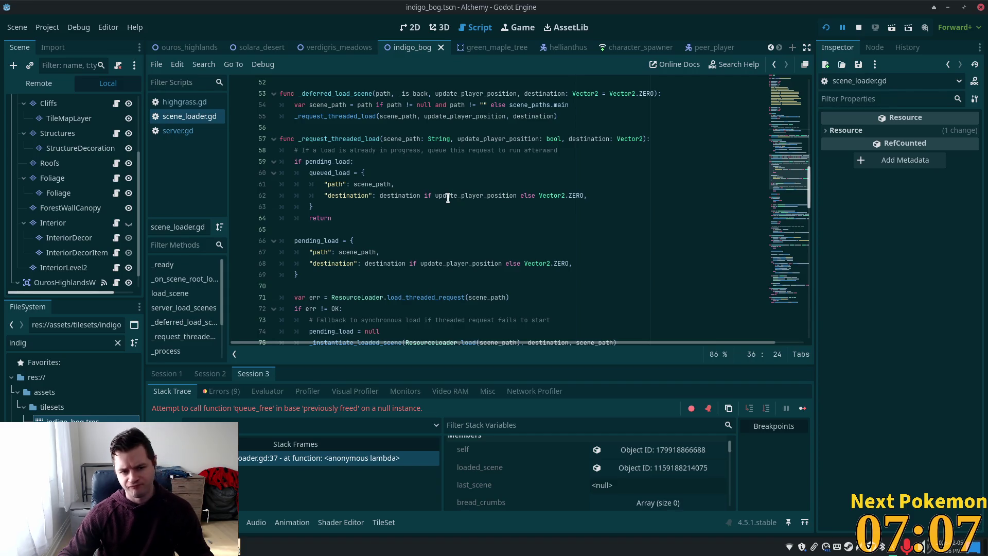
pyautogui.moveTo(448, 197)
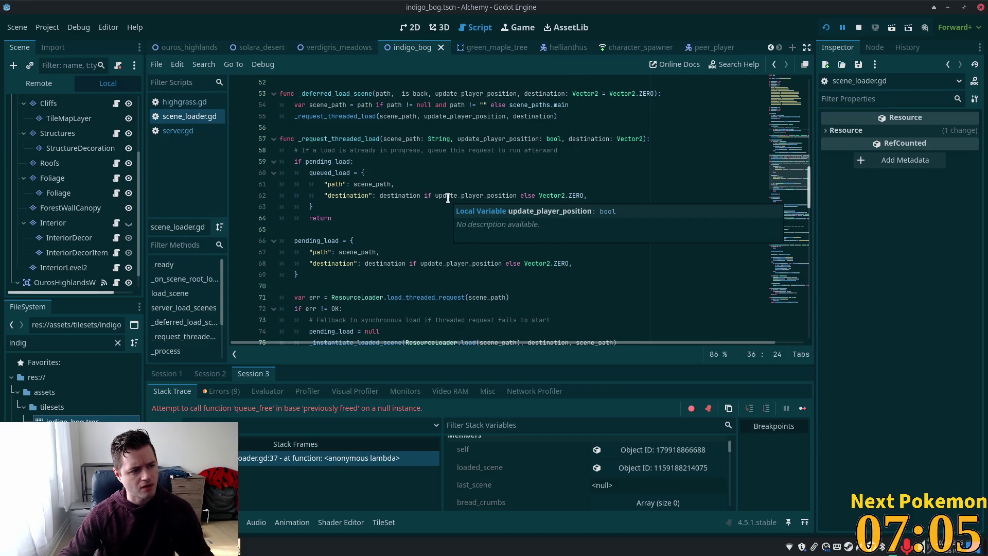
pyautogui.scroll(-10, 448, 198)
pyautogui.scroll(-4, 448, 198)
pyautogui.scroll(-7, 447, 198)
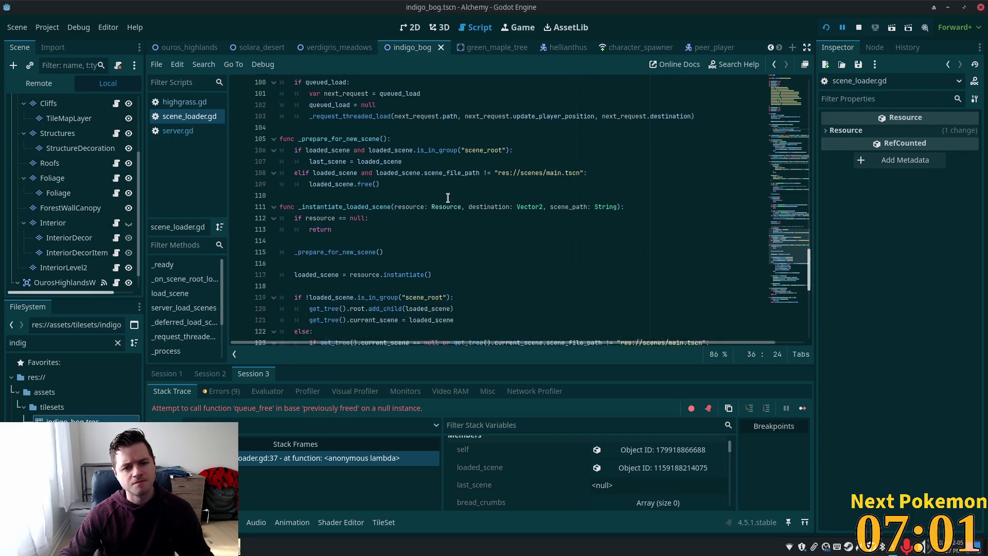
pyautogui.scroll(-3, 447, 198)
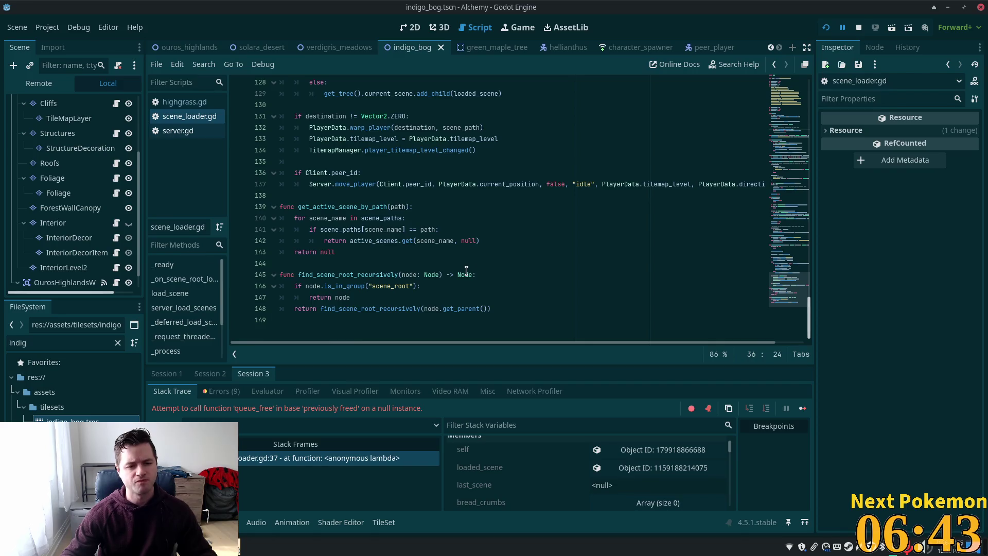
pyautogui.click(502, 184)
# Step: Scroll back up to the timer timeout connection on line 37 in _on_scene_root_loaded
pyautogui.scroll(5, 796, 243)
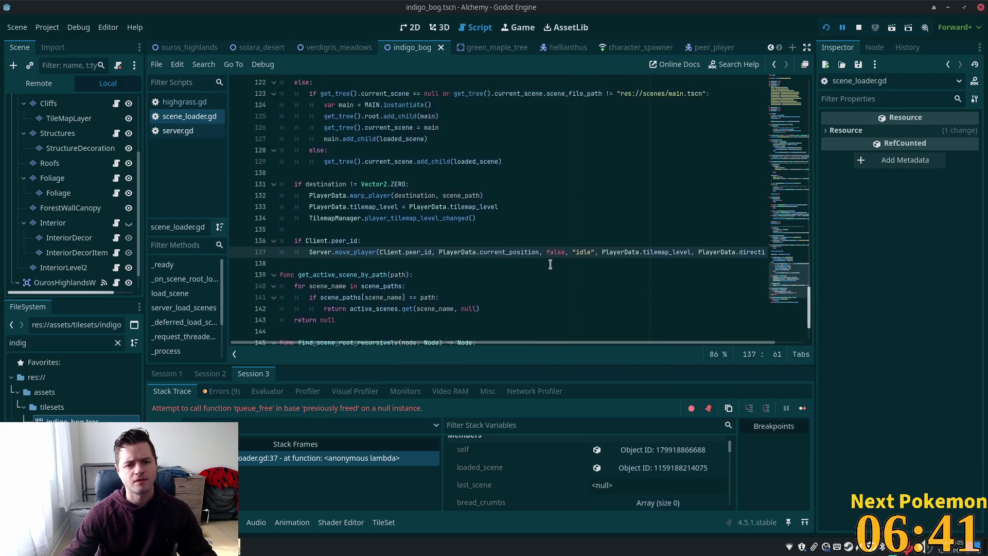
pyautogui.scroll(15, 795, 243)
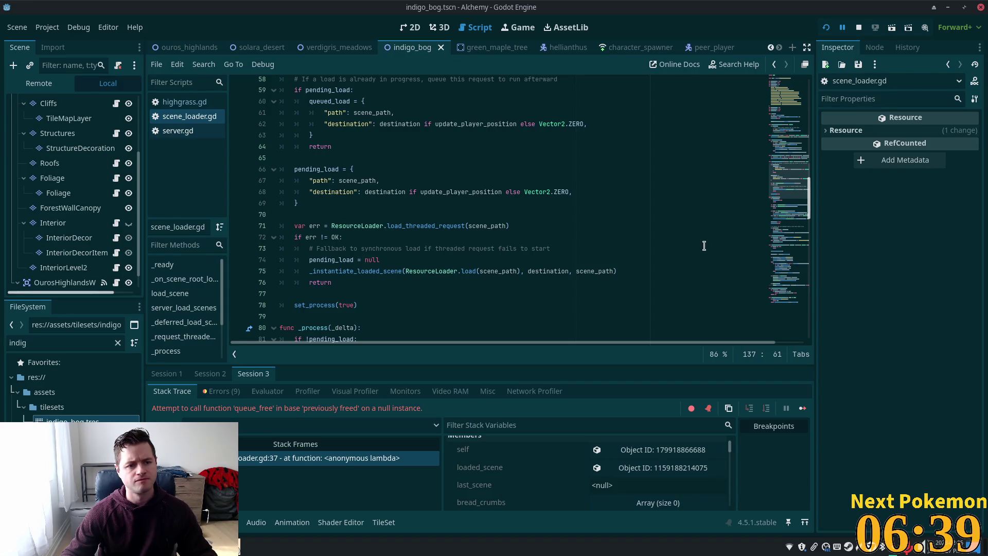
pyautogui.scroll(3, 719, 232)
pyautogui.scroll(8, 415, 180)
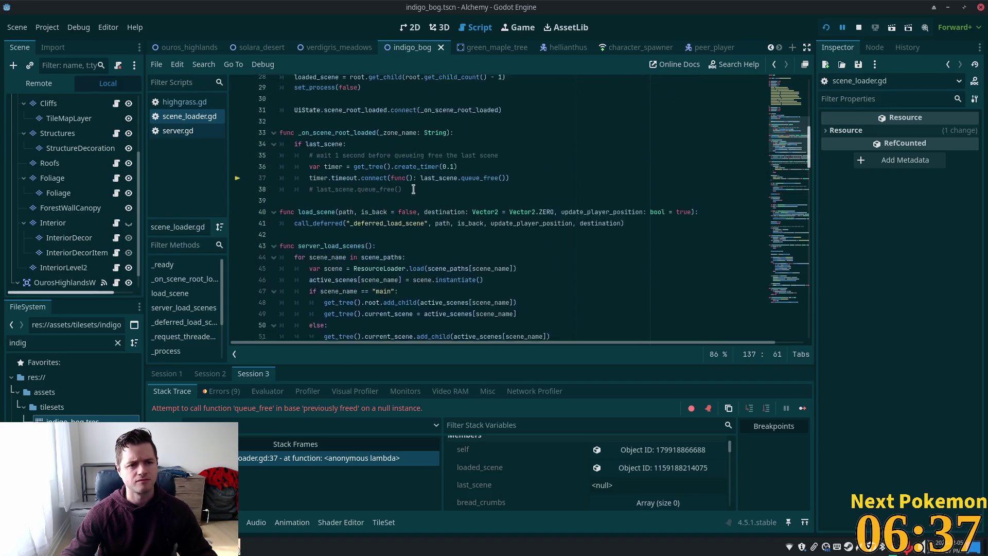
pyautogui.click(423, 238)
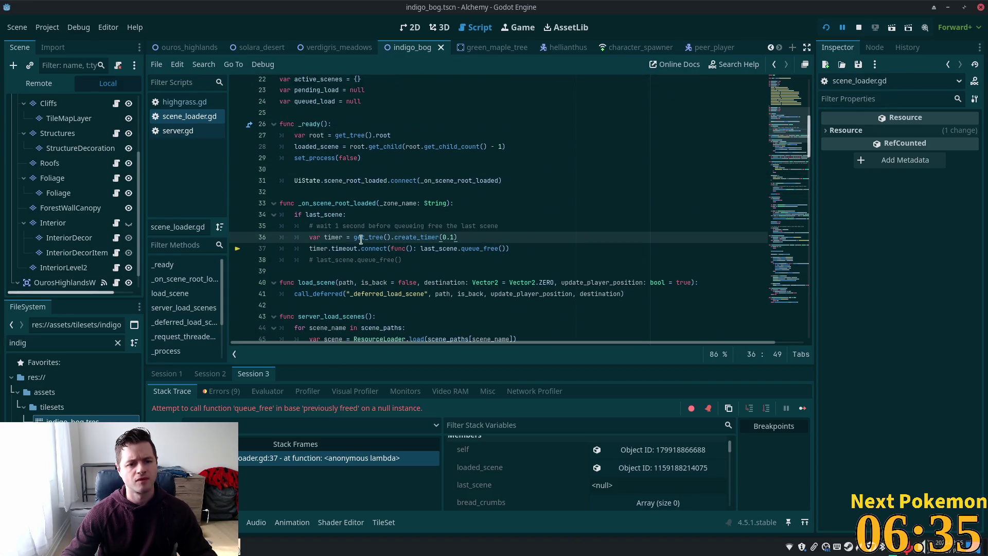
pyautogui.click(330, 248)
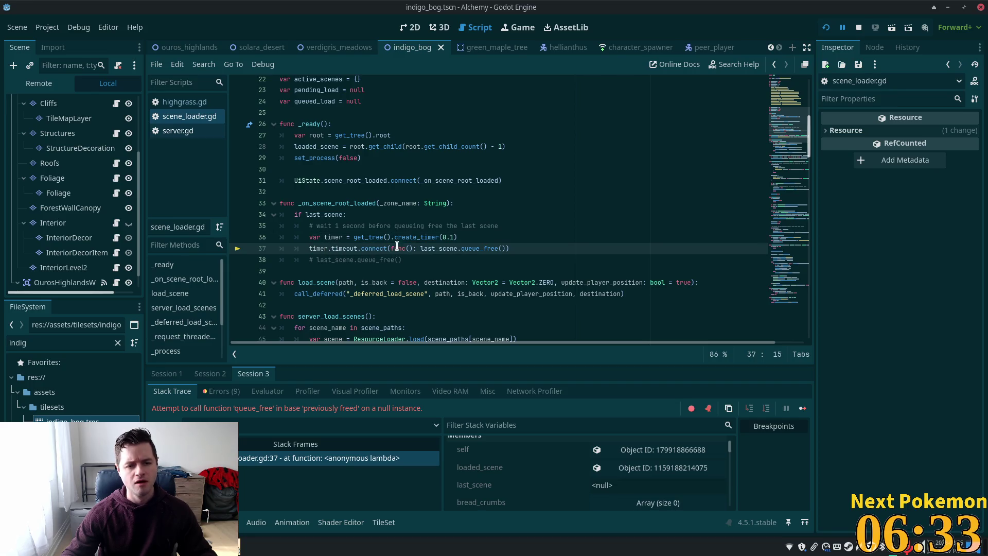
# Step: Search scene_loader.gd for last_scene, step through its matches, then switch to Cursor
pyautogui.doubleClick(435, 249)
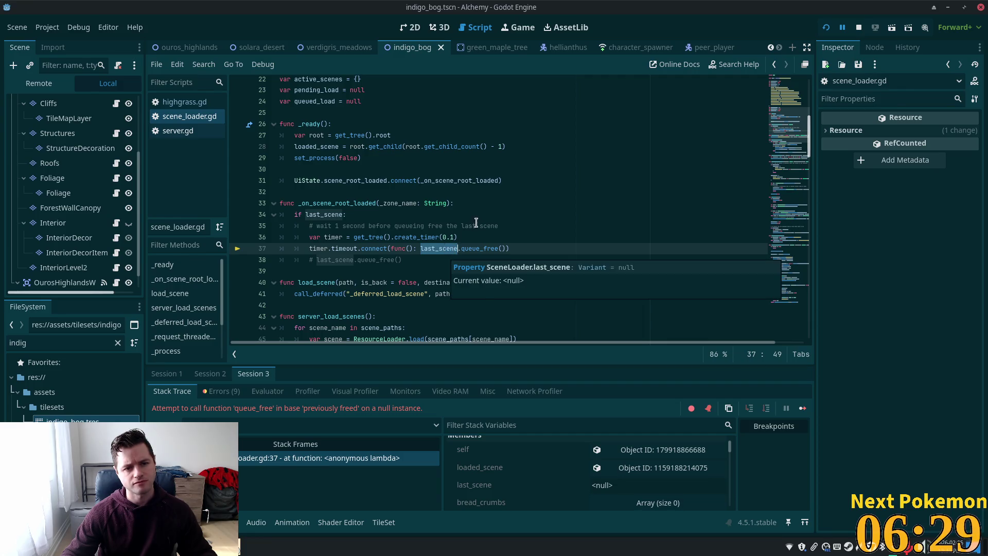
pyautogui.hotkey('ctrl', 'f')
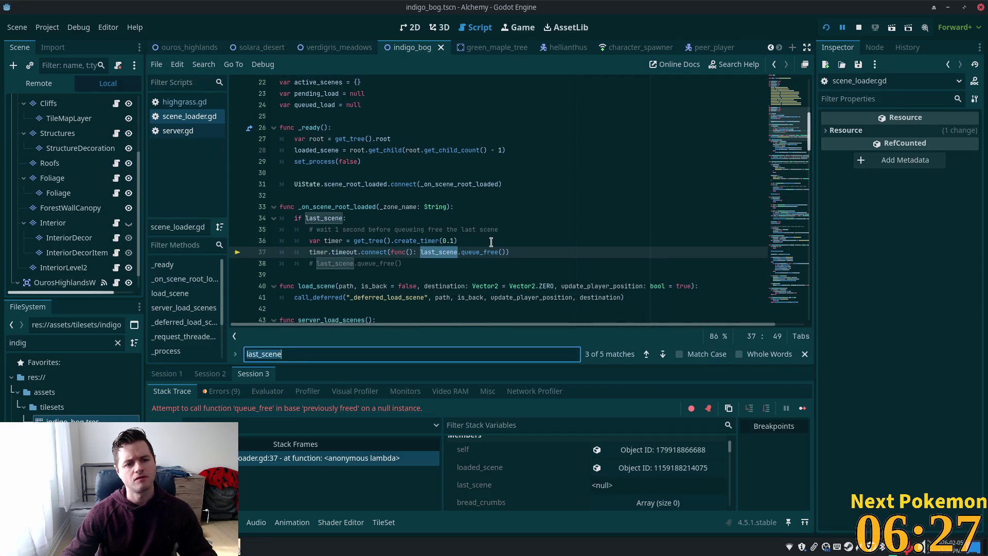
pyautogui.press('Return')
pyautogui.press('Return')
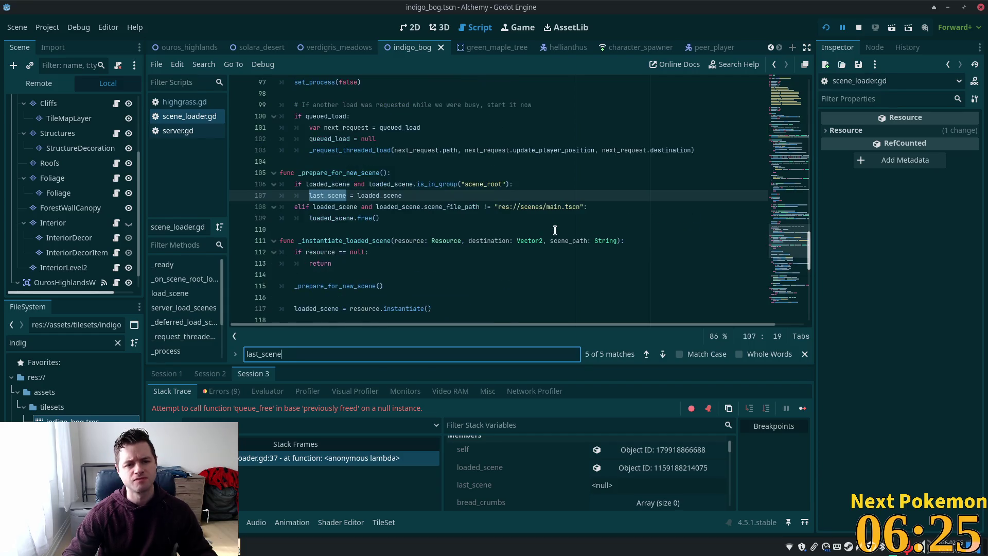
pyautogui.press('Return')
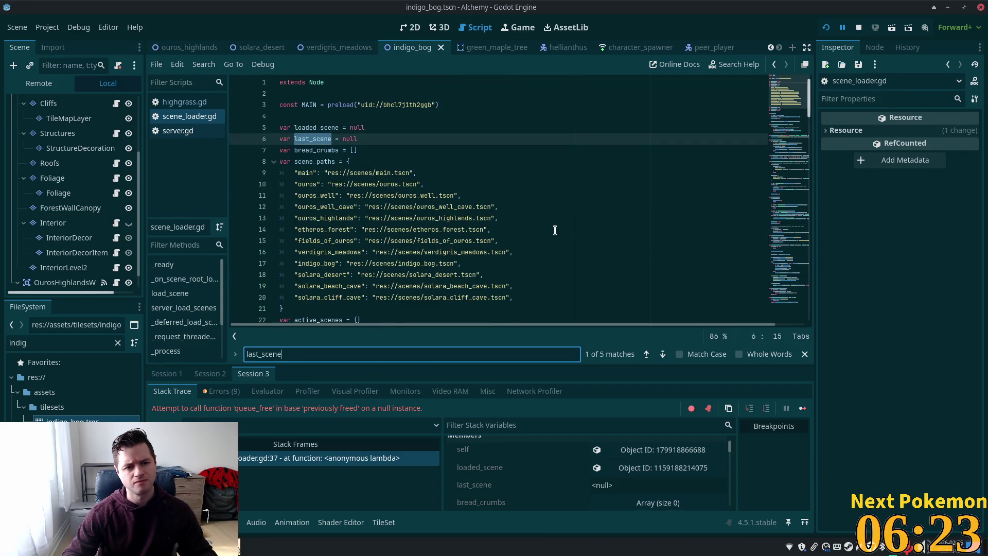
pyautogui.press('Return')
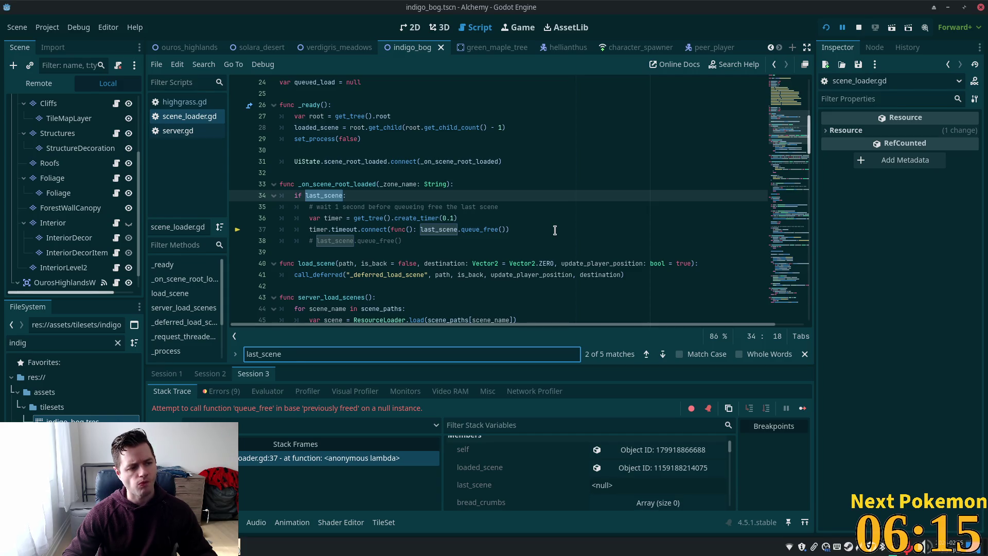
pyautogui.click(509, 219)
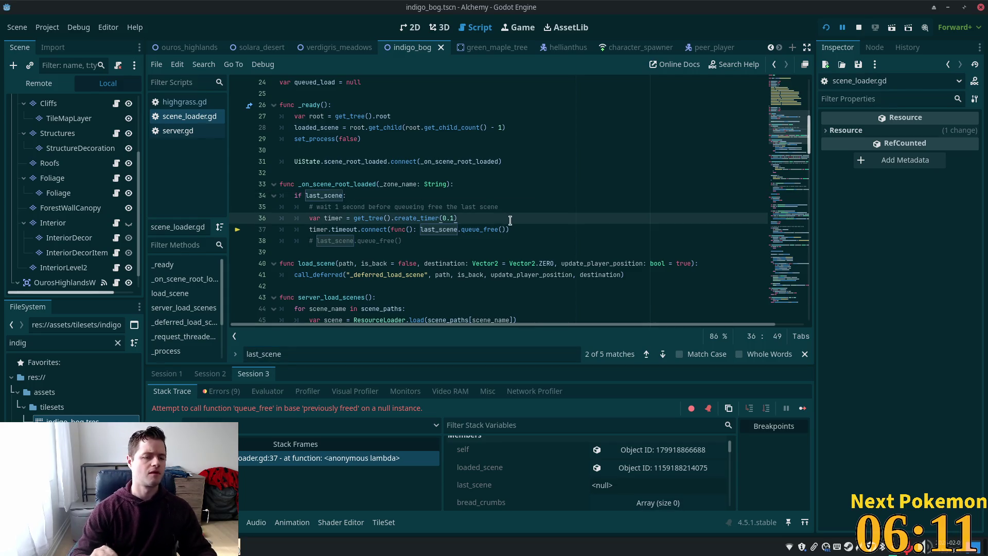
pyautogui.hotkey('alt', 'Tab')
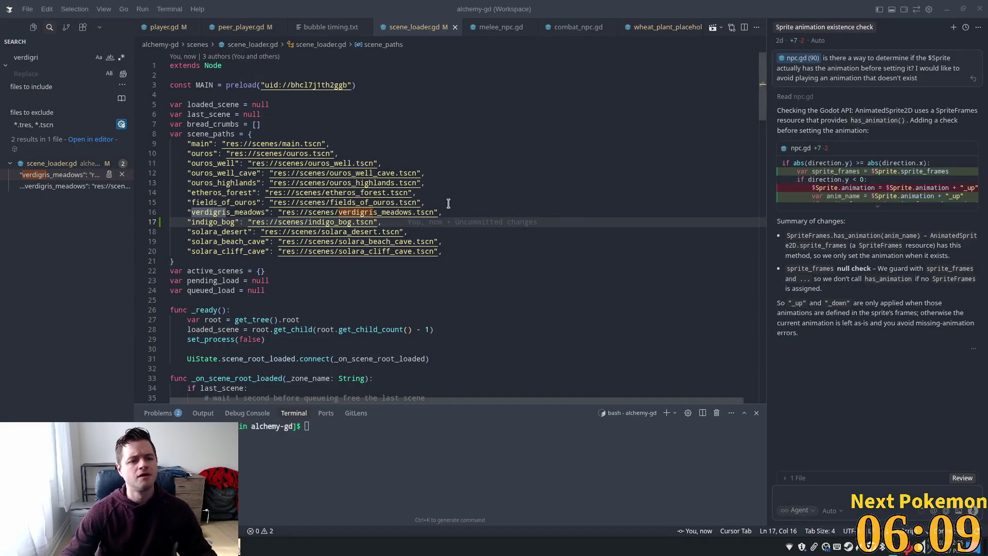
# Step: Insert an 'if is_instance_valid' line above the timer connection via Cursor's suggestion
pyautogui.scroll(-3, 427, 218)
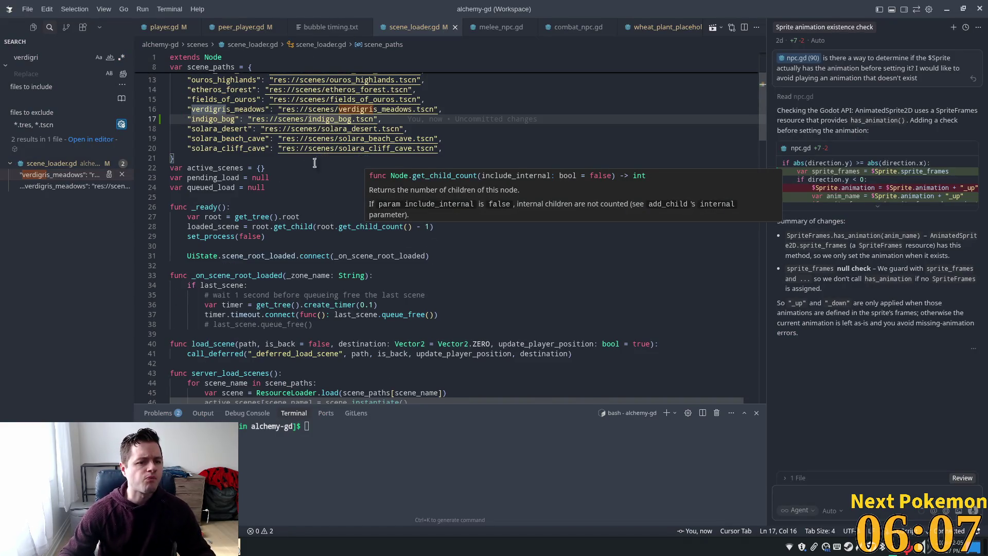
pyautogui.click(270, 122)
pyautogui.scroll(3, 231, 154)
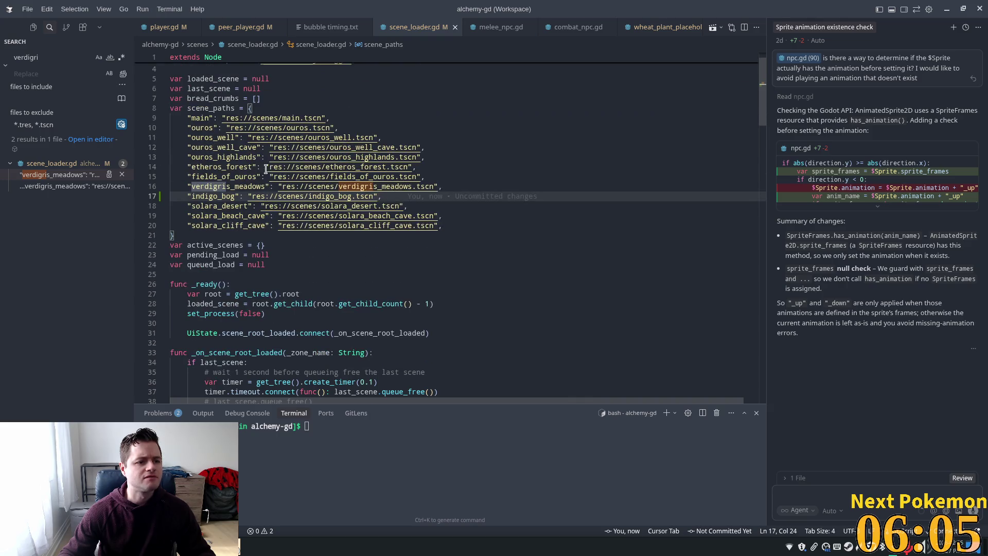
pyautogui.click(338, 284)
pyautogui.scroll(-6, 338, 284)
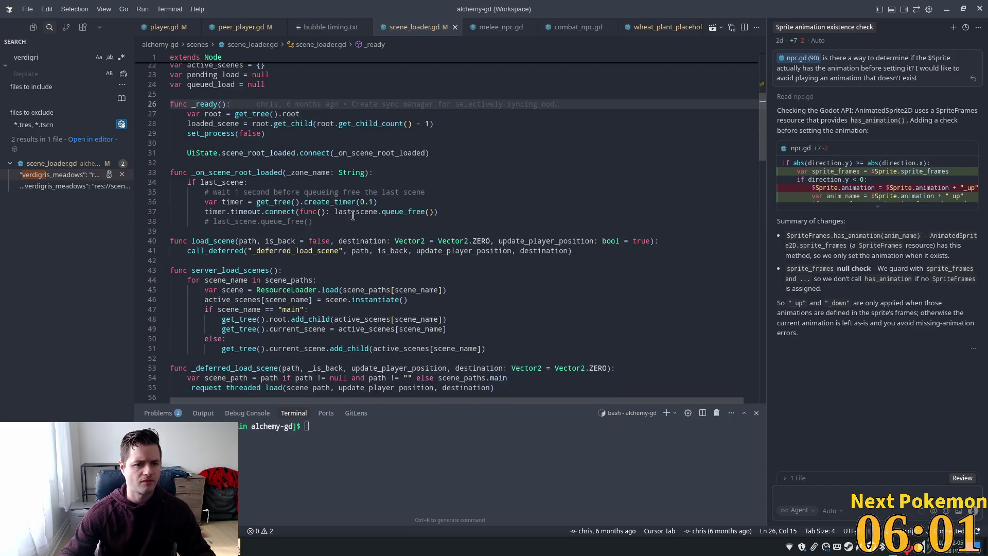
pyautogui.click(390, 211)
pyautogui.hotkey('ctrl', 'shift', 'Return')
pyautogui.write('if ')
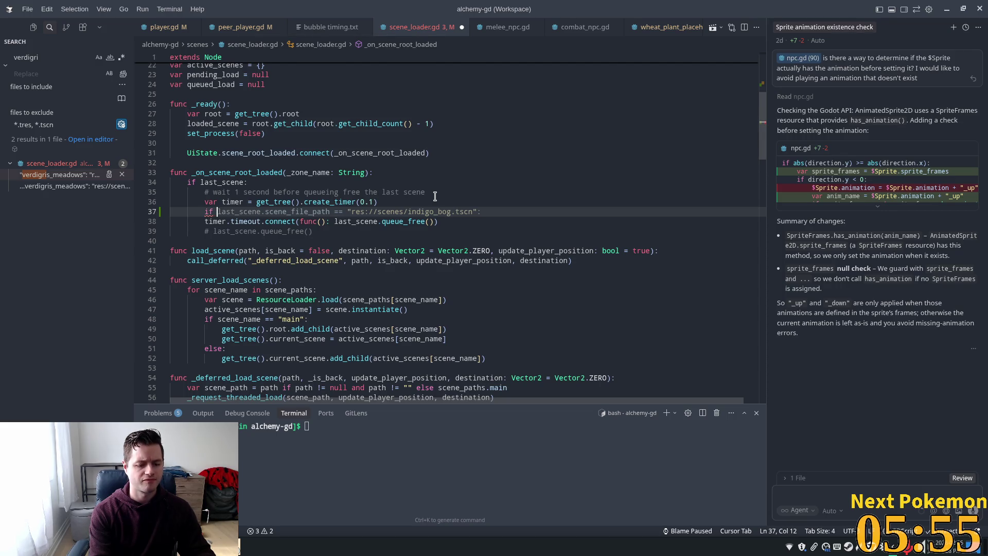
pyautogui.write('is')
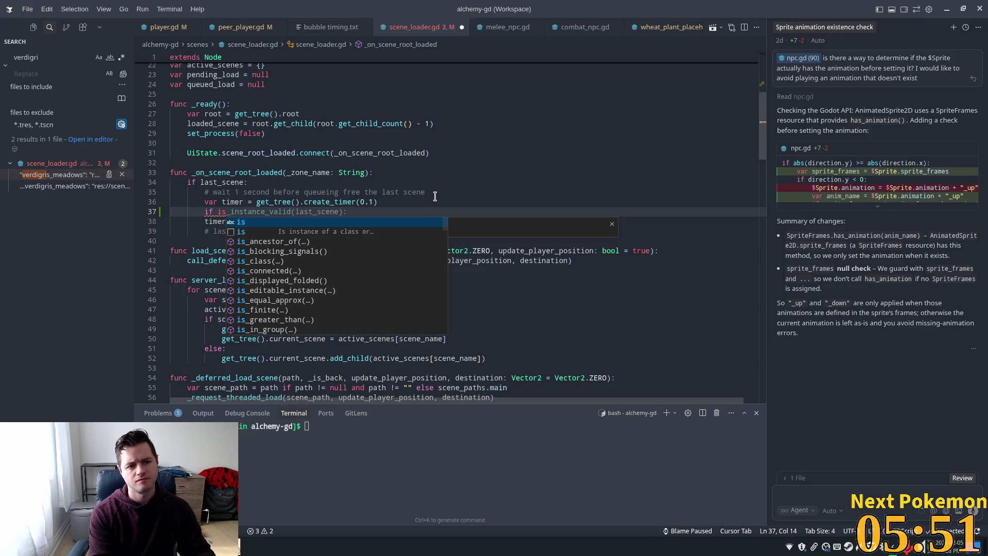
pyautogui.press('Tab')
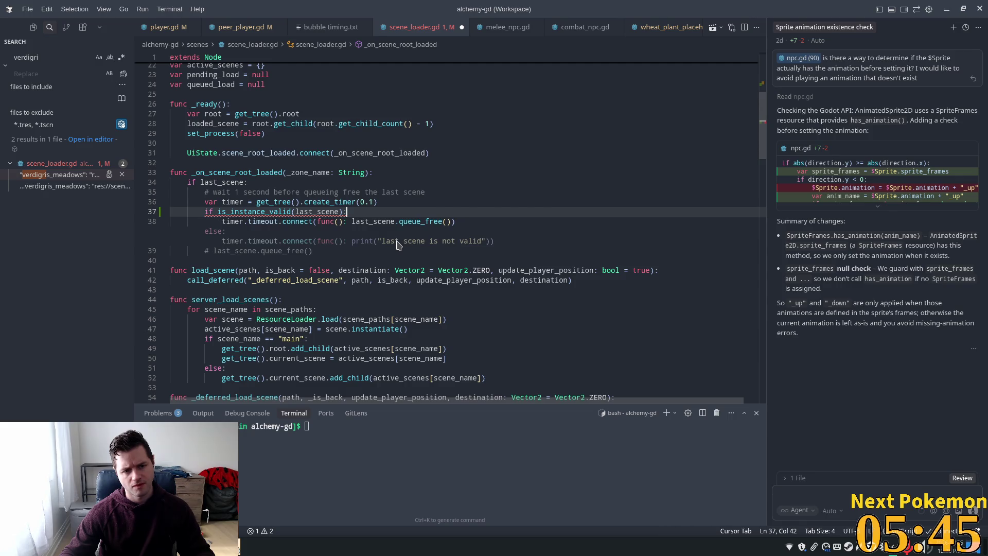
# Step: Undo the misplaced is_instance_valid line and remove the leftover empty line
pyautogui.click(361, 162)
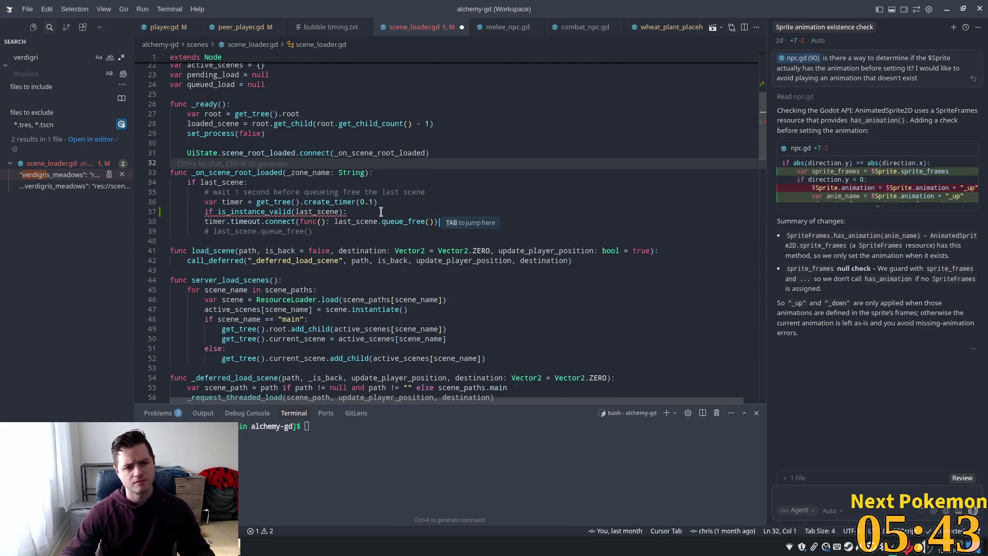
pyautogui.press('Tab')
pyautogui.moveTo(355, 209)
pyautogui.mouseDown()
pyautogui.moveTo(136, 207)
pyautogui.moveTo(200, 212)
pyautogui.mouseUp()
pyautogui.hotkey('ctrl', 'z')
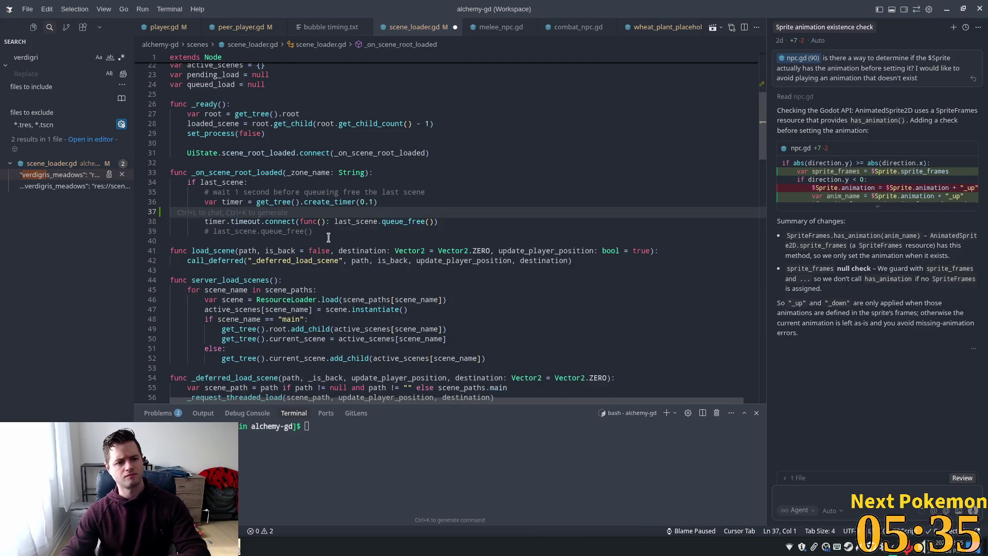
pyautogui.press('Delete')
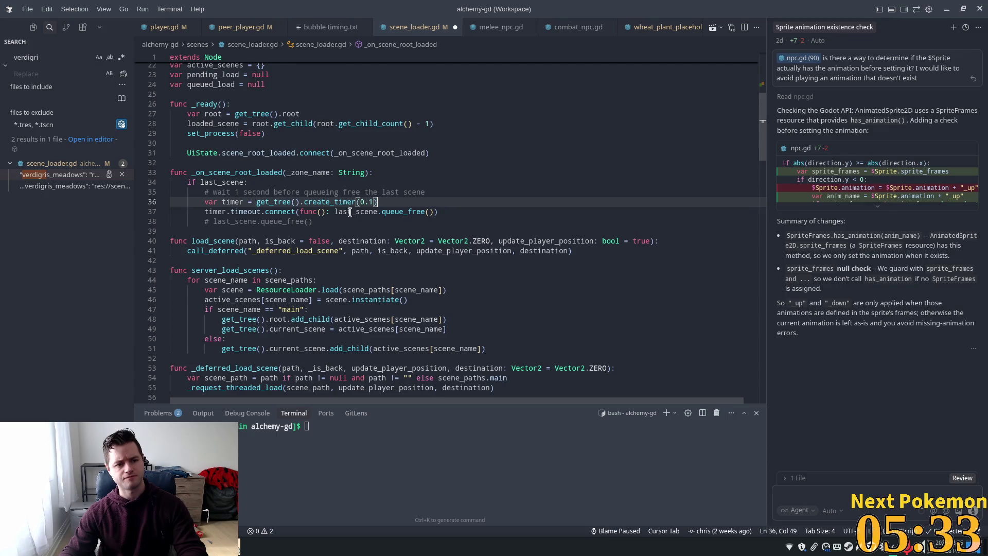
pyautogui.click(350, 211)
pyautogui.click(334, 212)
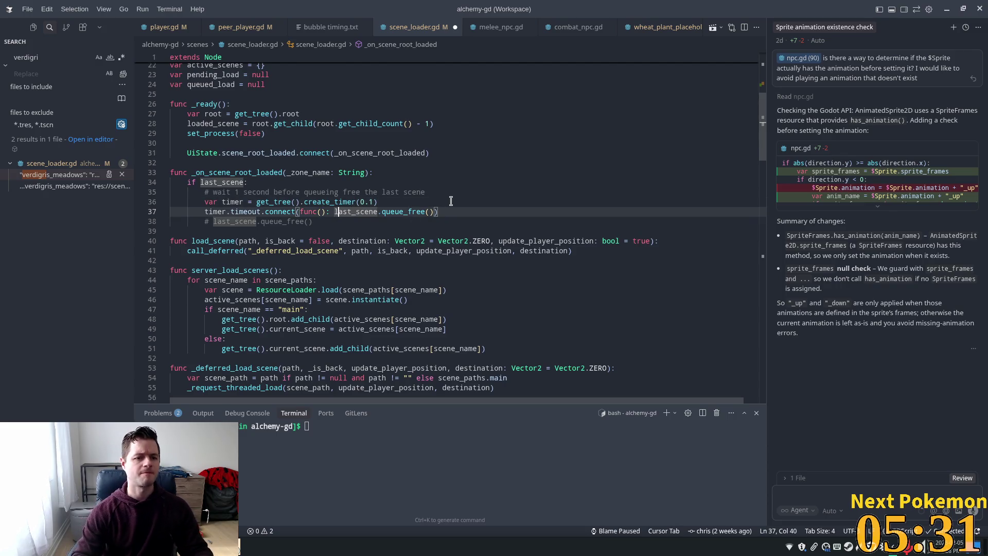
# Step: Split the timeout lambda over lines, guard last_scene.queue_free() with is_instance_valid(last_scene), and save
pyautogui.press('Return')
pyautogui.press('End')
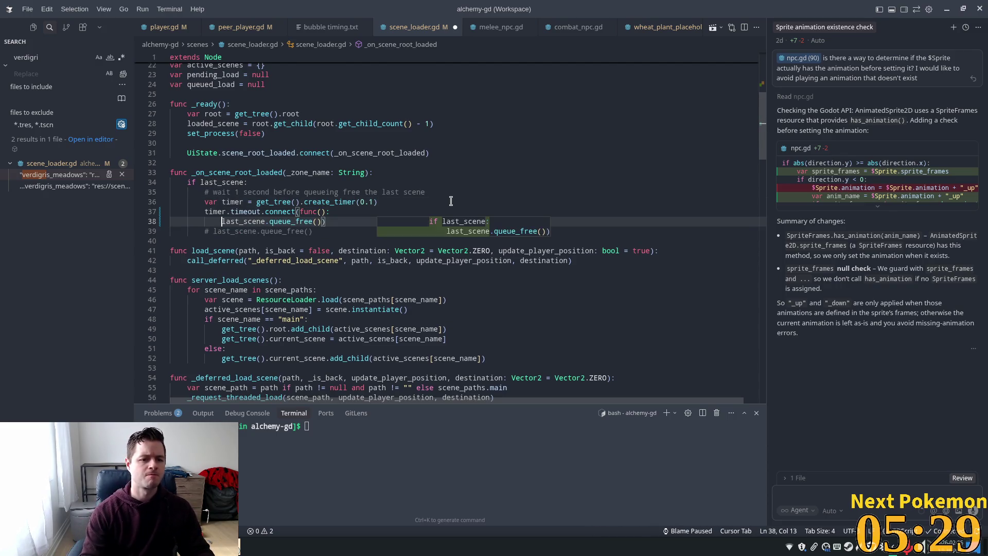
pyautogui.press('Return')
pyautogui.press('Up')
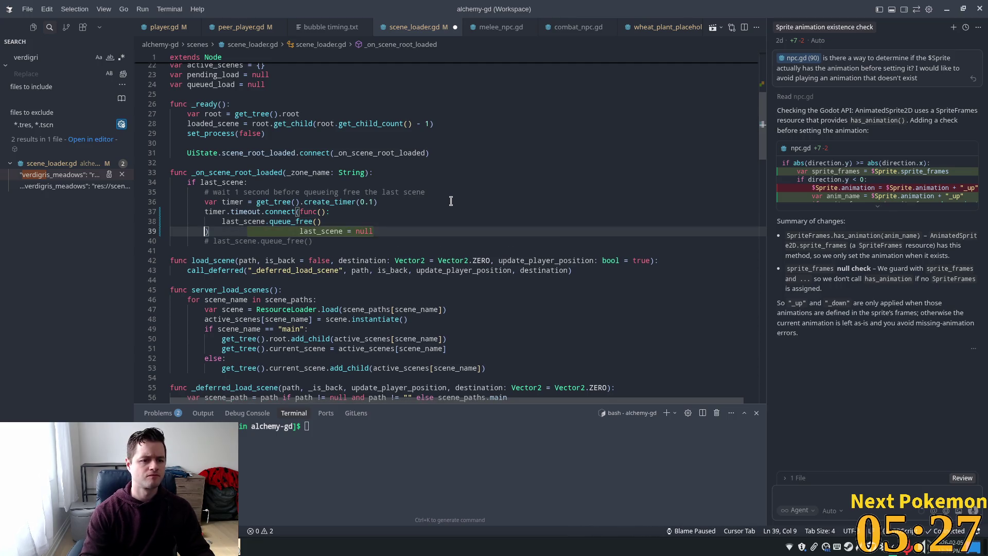
pyautogui.press('Return')
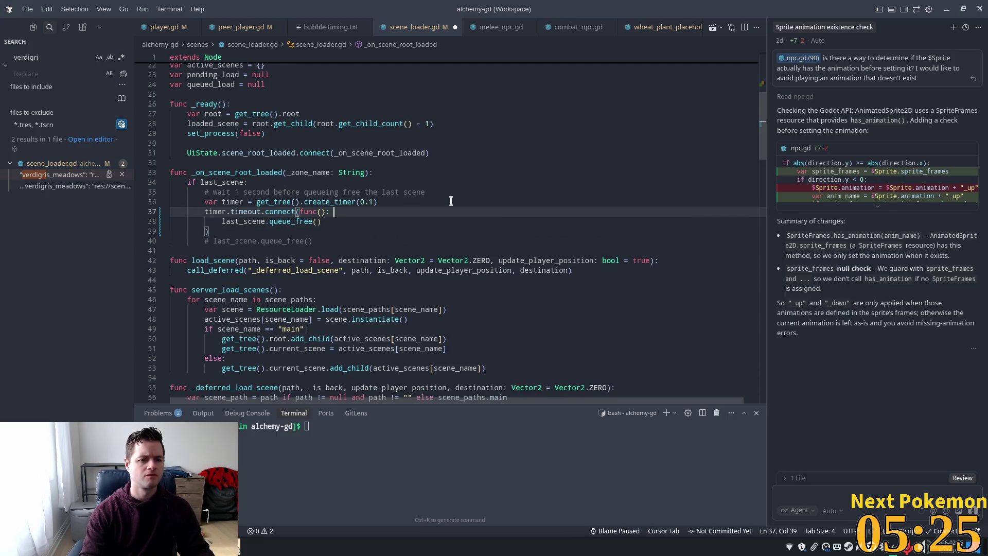
pyautogui.press('Up')
pyautogui.press('Tab')
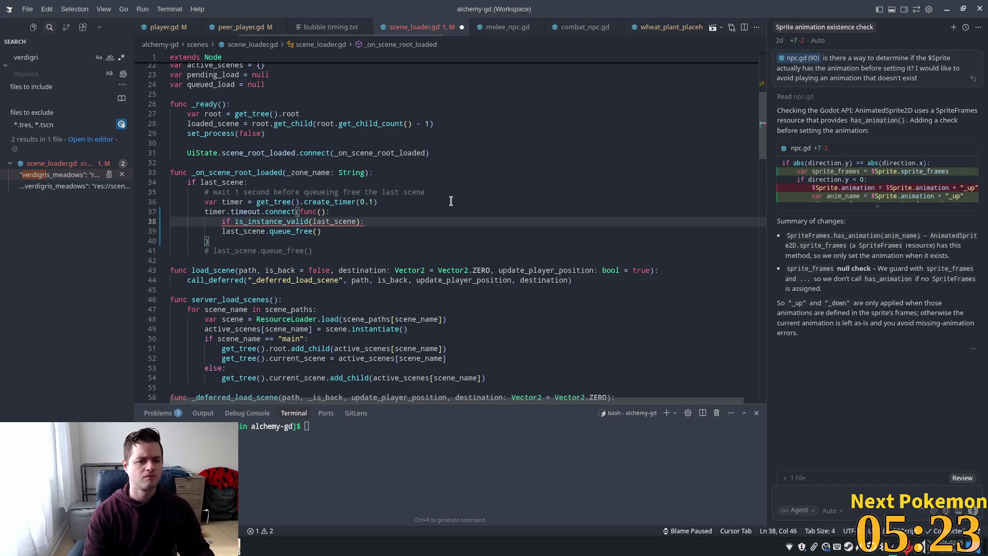
pyautogui.press('Tab')
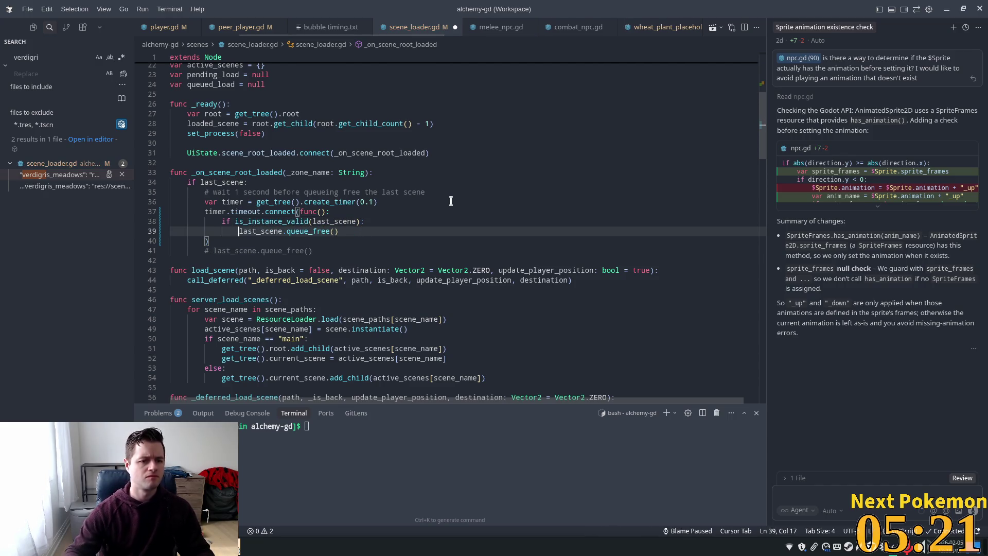
pyautogui.click(381, 214)
pyautogui.hotkey('ctrl', 's')
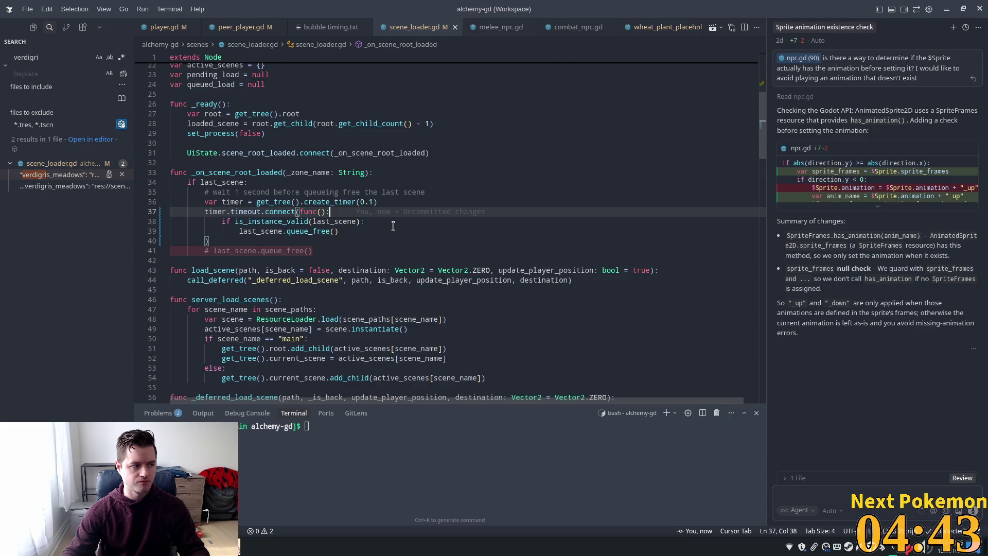
# Step: Return from Cursor to Godot Engine and relaunch Alchemy to test the validity-check fix
pyautogui.moveTo(298, 282)
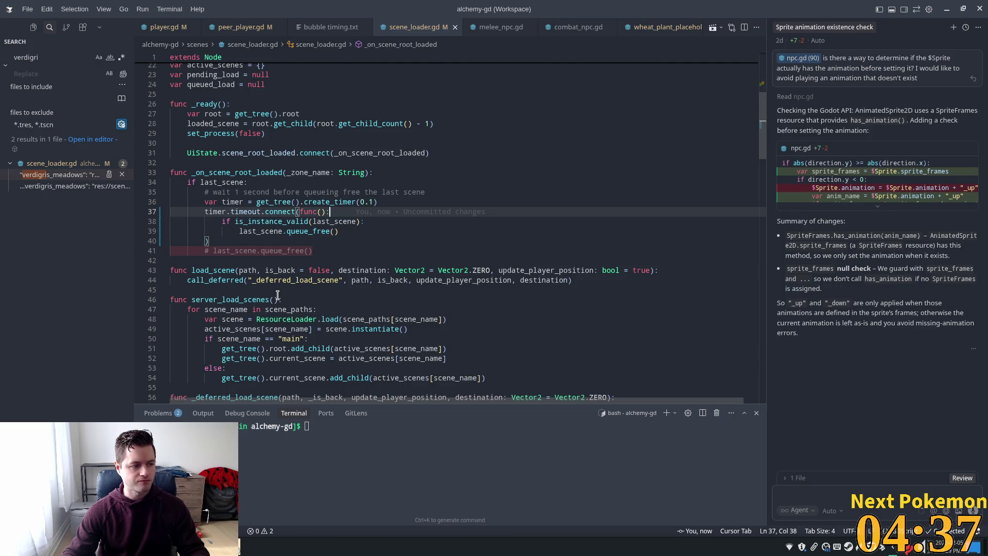
pyautogui.click(500, 202)
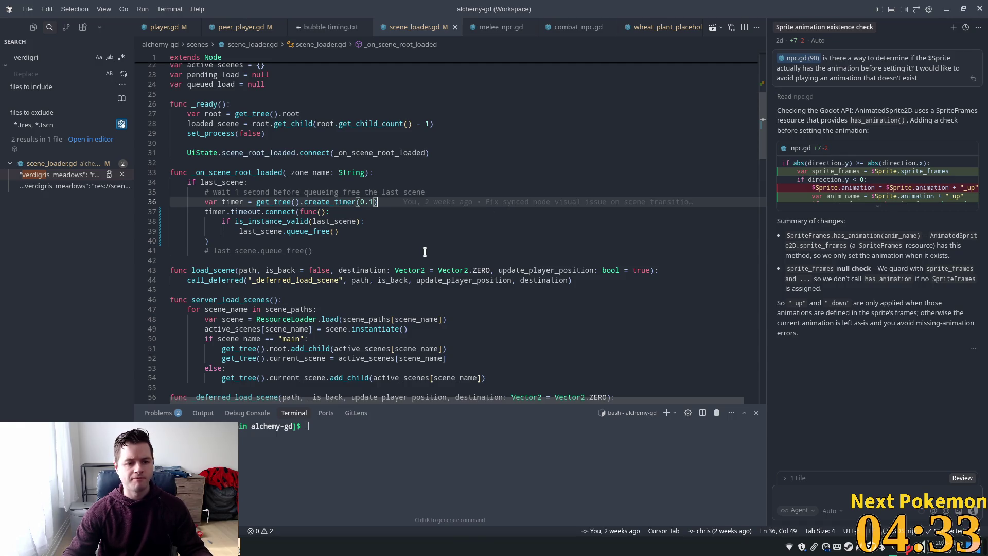
pyautogui.hotkey('alt', 'Tab')
pyautogui.click(825, 29)
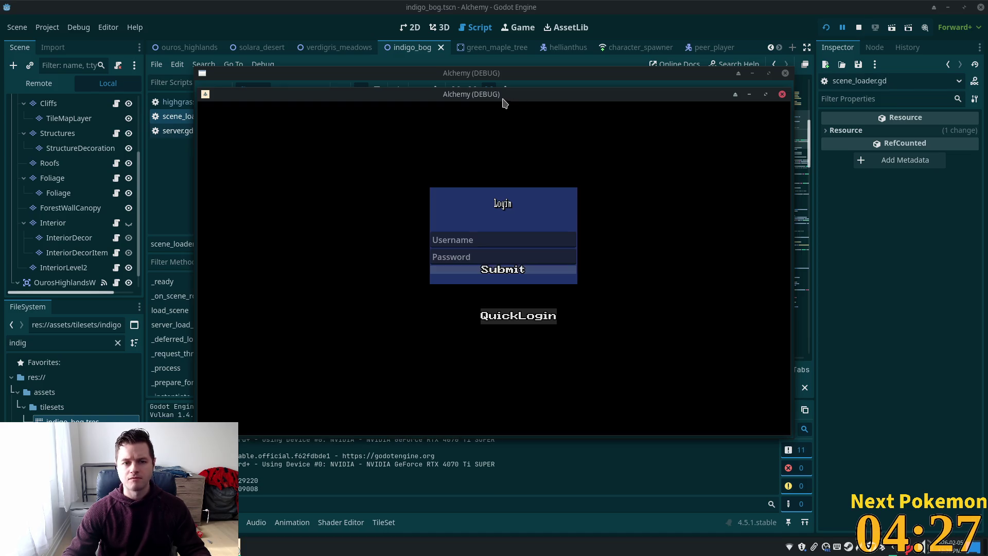
# Step: Walk the player repeatedly left and right across the Verdigris Meadows–Indigo Bog warp, then stop the game
pyautogui.moveTo(503, 98)
pyautogui.mouseDown()
pyautogui.moveTo(342, 164)
pyautogui.moveTo(346, 146)
pyautogui.mouseUp()
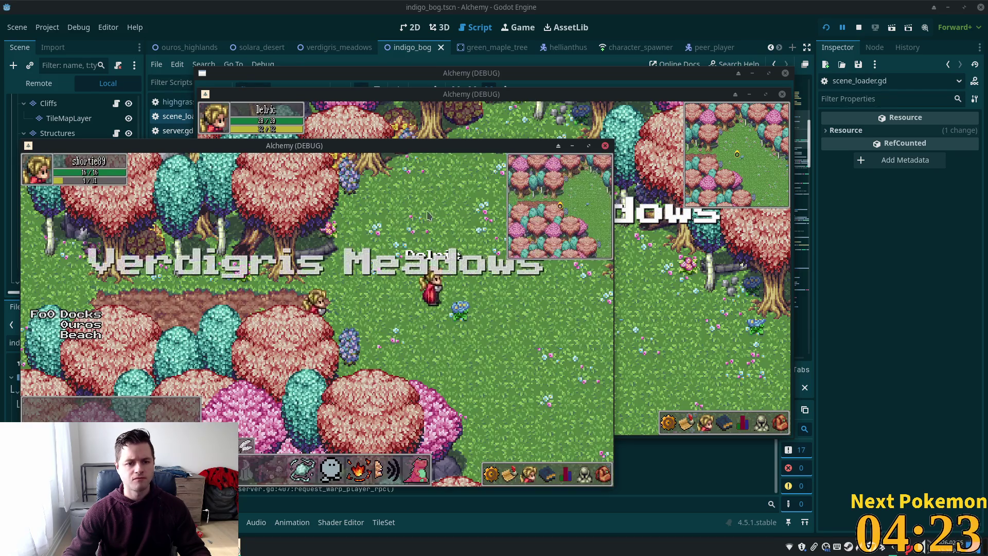
pyautogui.press('Right')
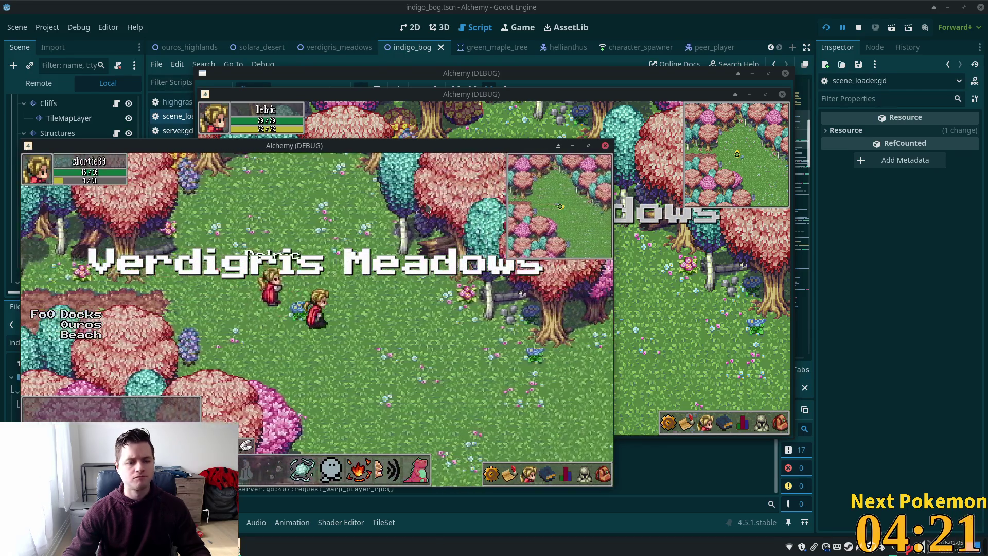
pyautogui.press('Left')
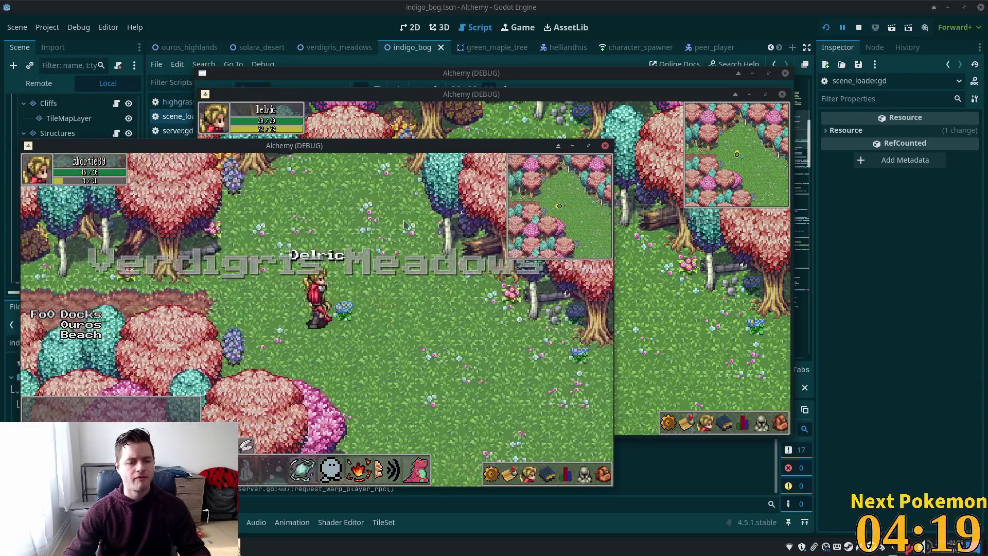
pyautogui.press('Left')
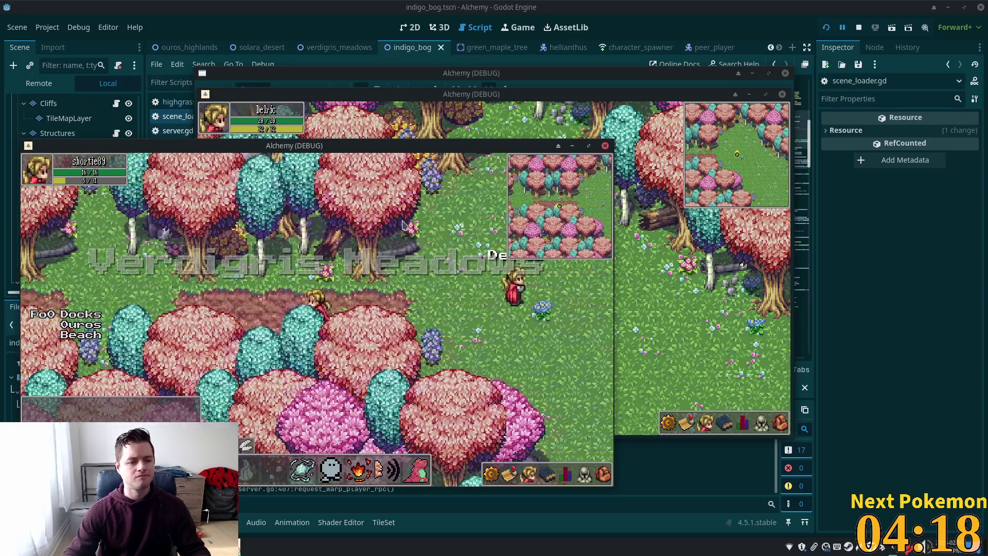
pyautogui.press('Left')
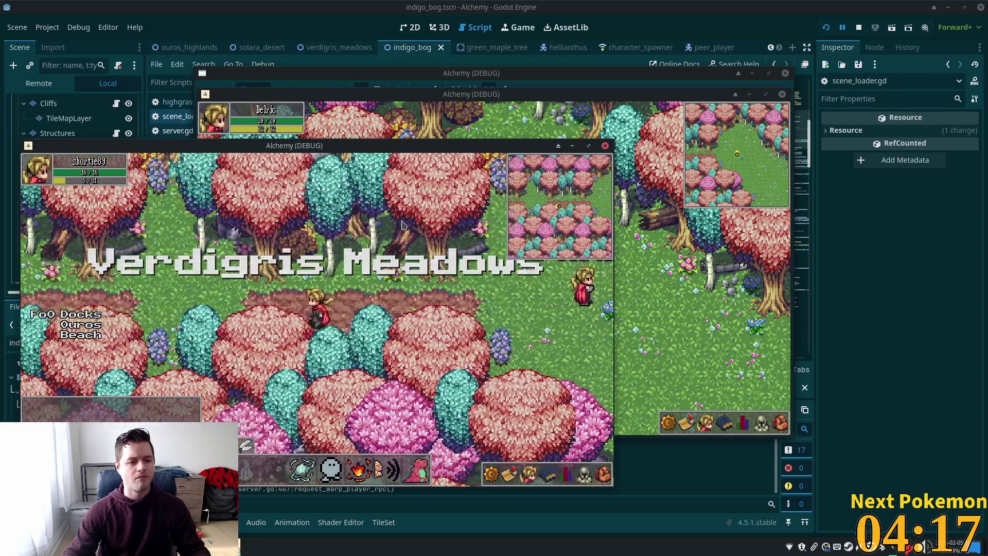
pyautogui.press('Left')
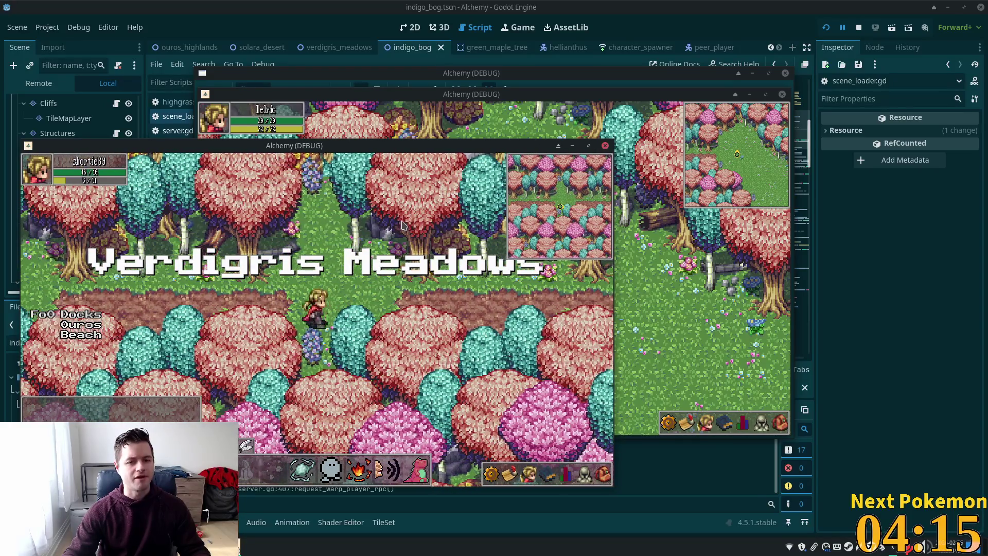
pyautogui.press('Left')
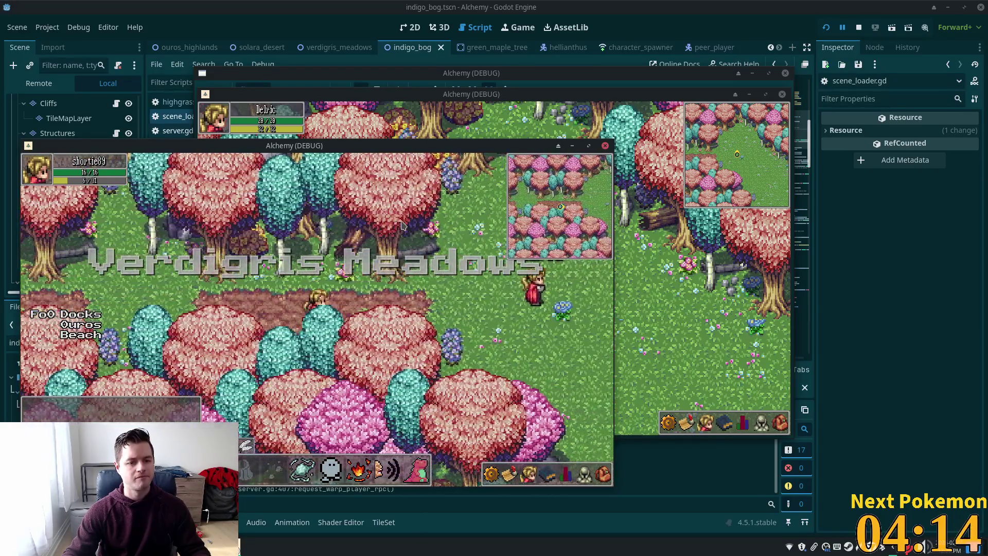
pyautogui.press('Right')
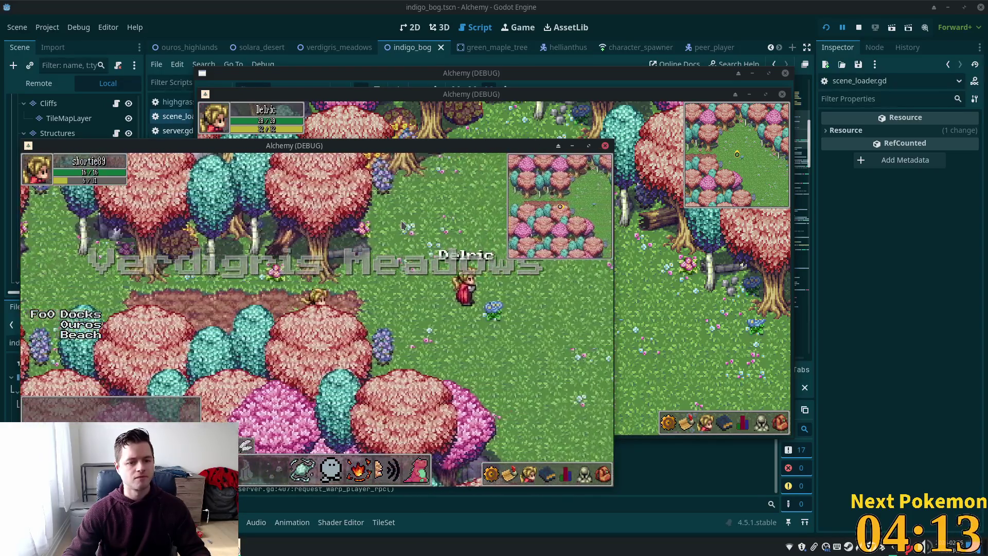
pyautogui.press('Right')
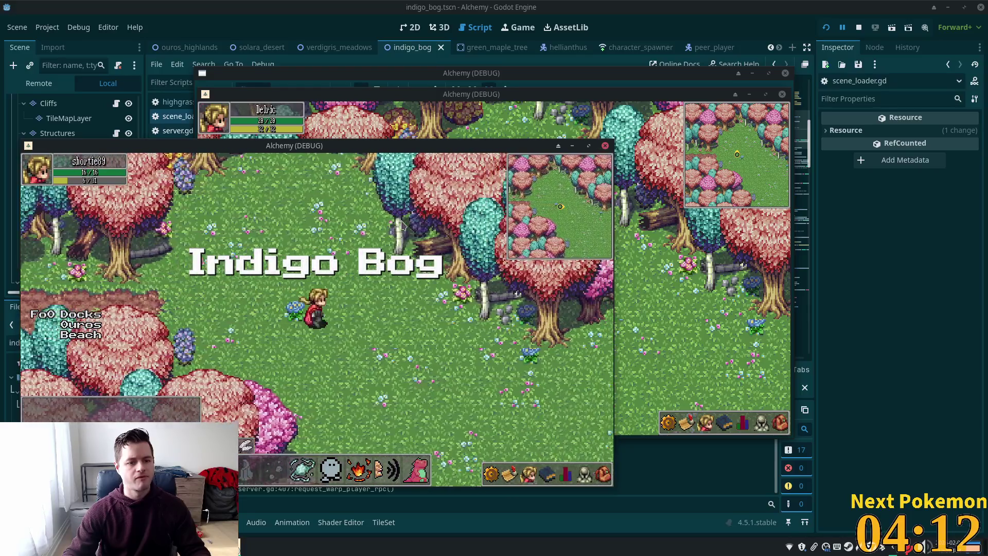
pyautogui.press('Right')
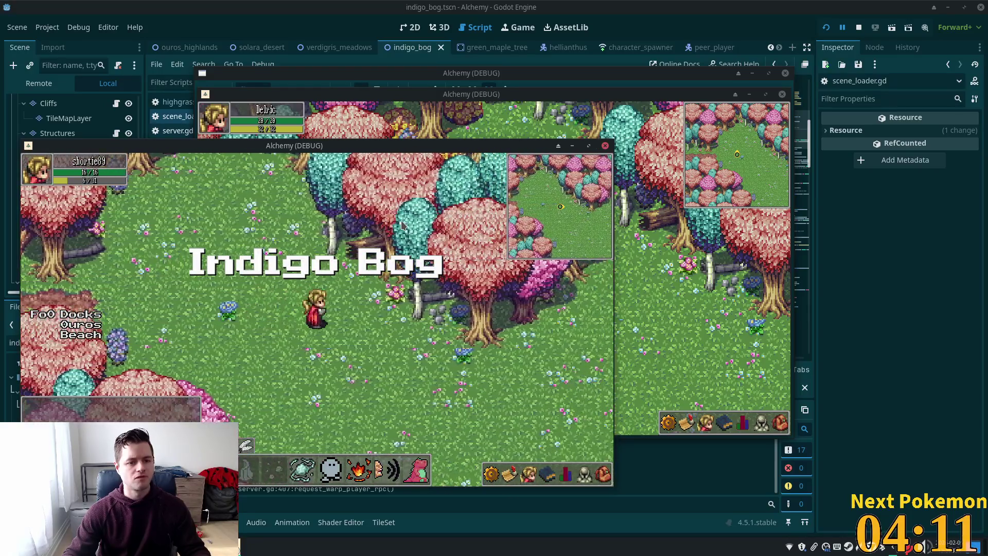
pyautogui.press('Left')
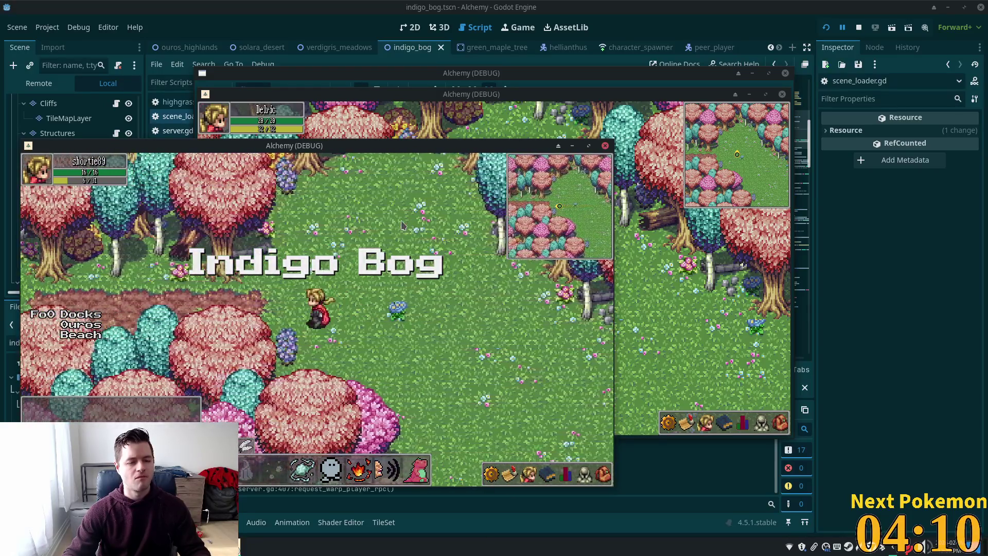
pyautogui.press('Left')
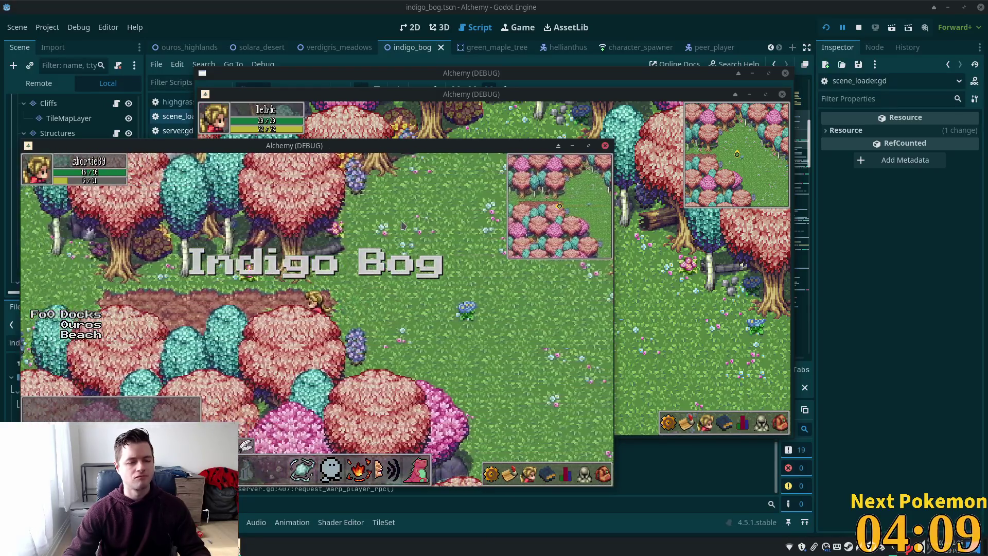
pyautogui.press('Left')
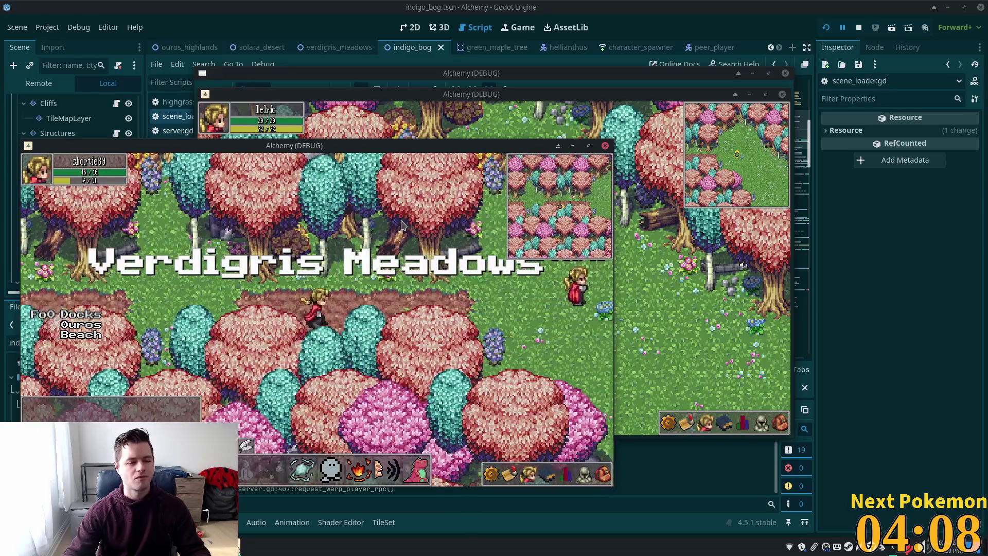
pyautogui.press('Right')
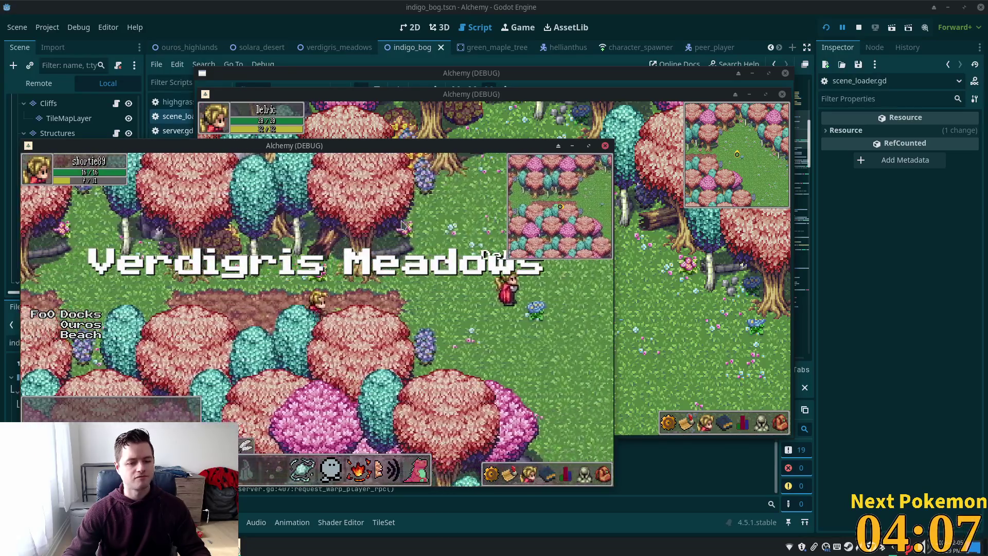
pyautogui.press('Right')
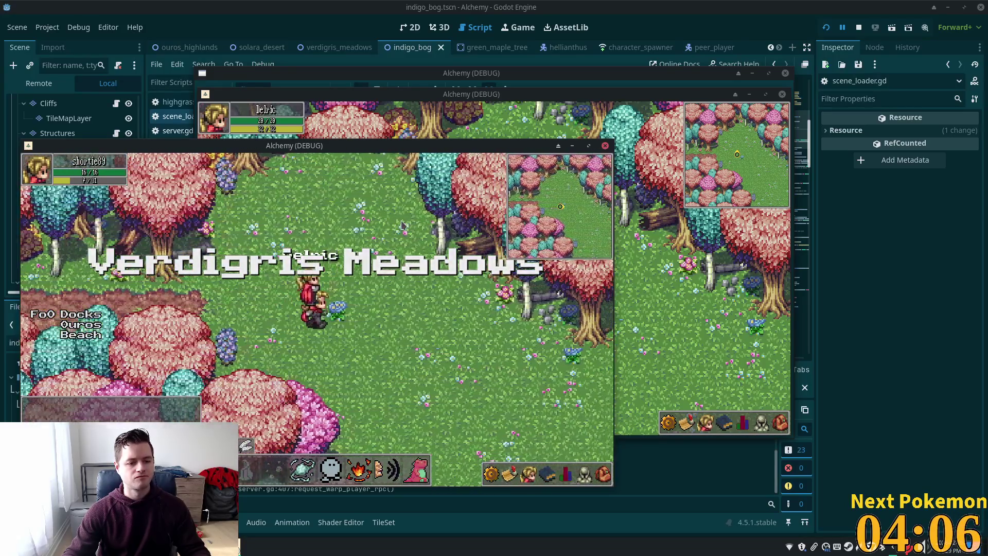
pyautogui.press('Right')
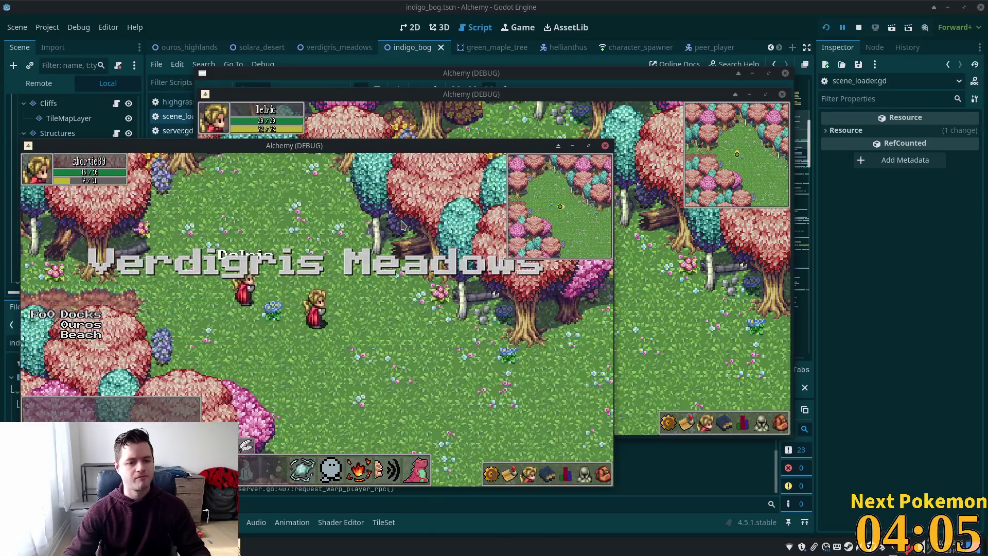
pyautogui.press('Left')
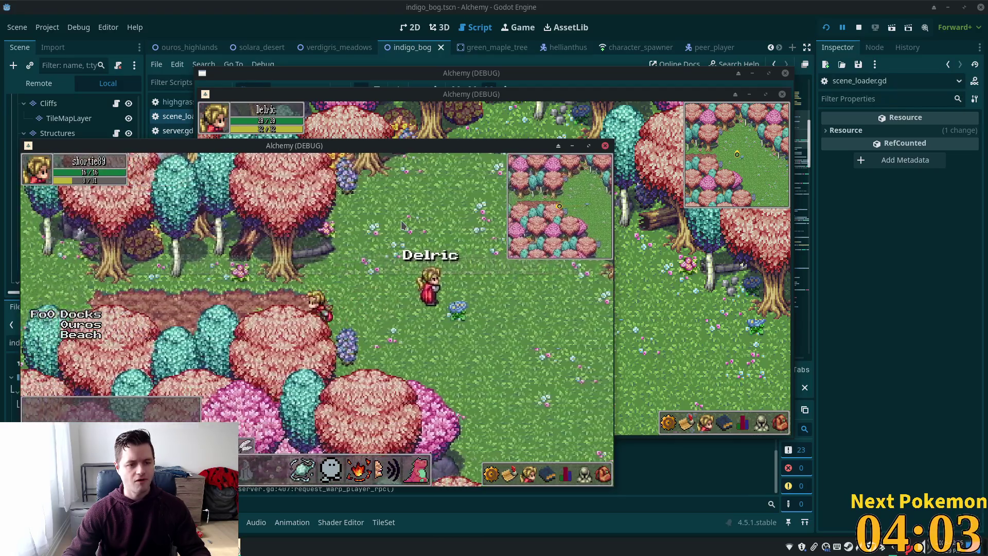
pyautogui.press('Left')
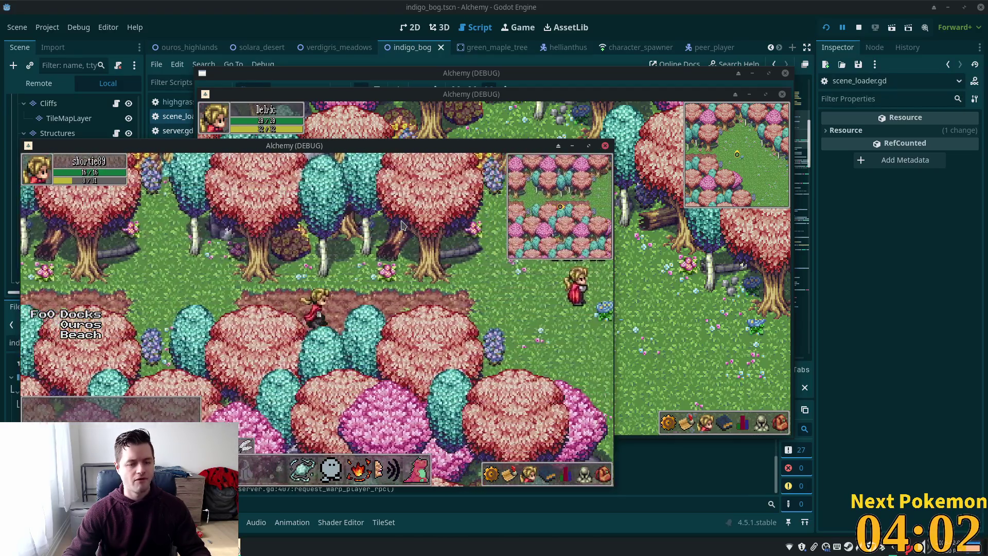
pyautogui.press('Right')
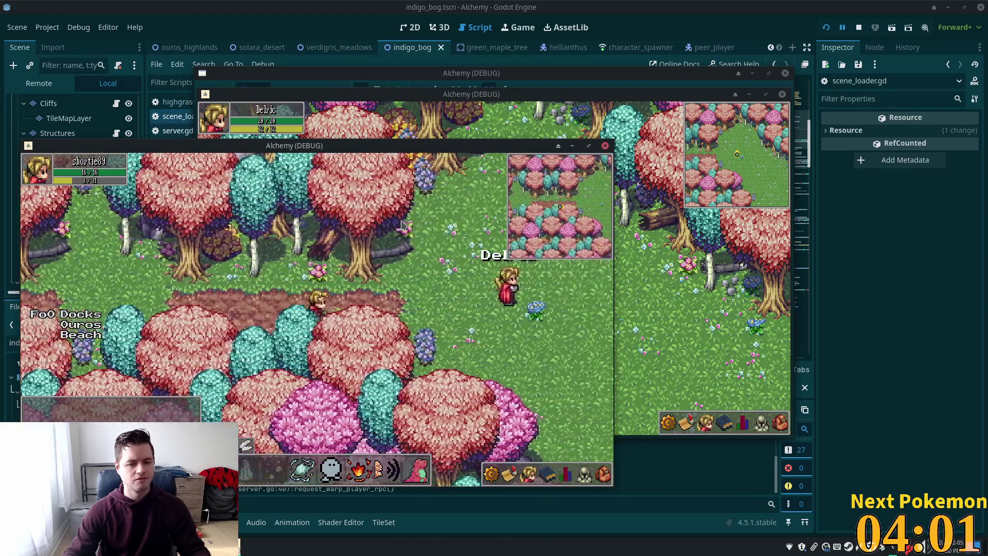
pyautogui.press('Right')
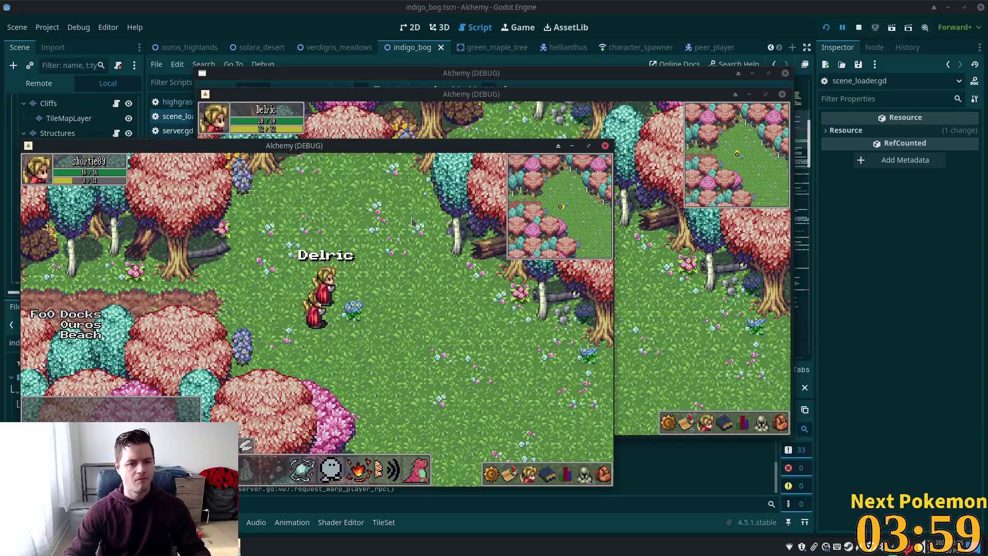
pyautogui.click(859, 28)
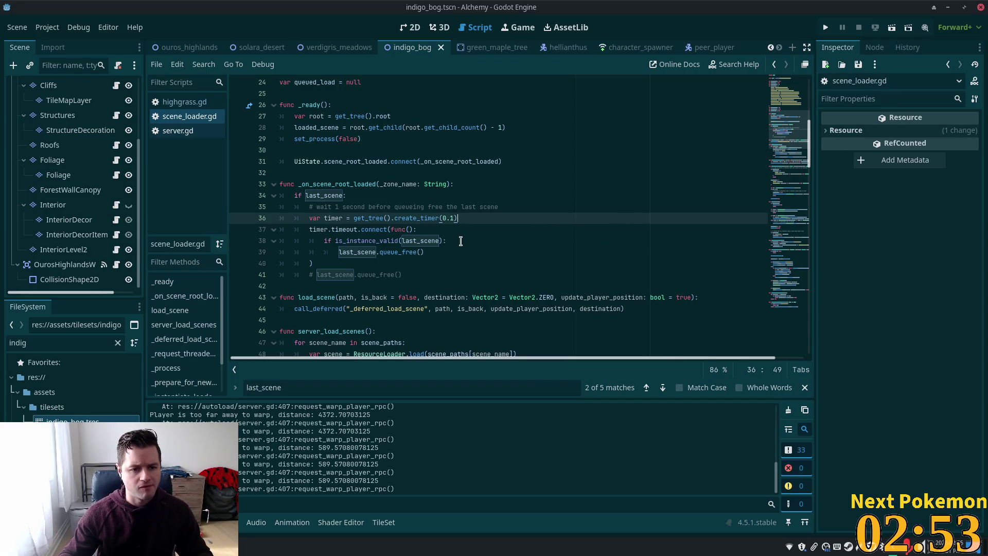
# Step: Inspect the timer cleanup and last_scene check on lines 34–38, then open the verdigris_meadows scene
pyautogui.click(461, 241)
pyautogui.click(416, 230)
pyautogui.click(381, 230)
pyautogui.click(339, 242)
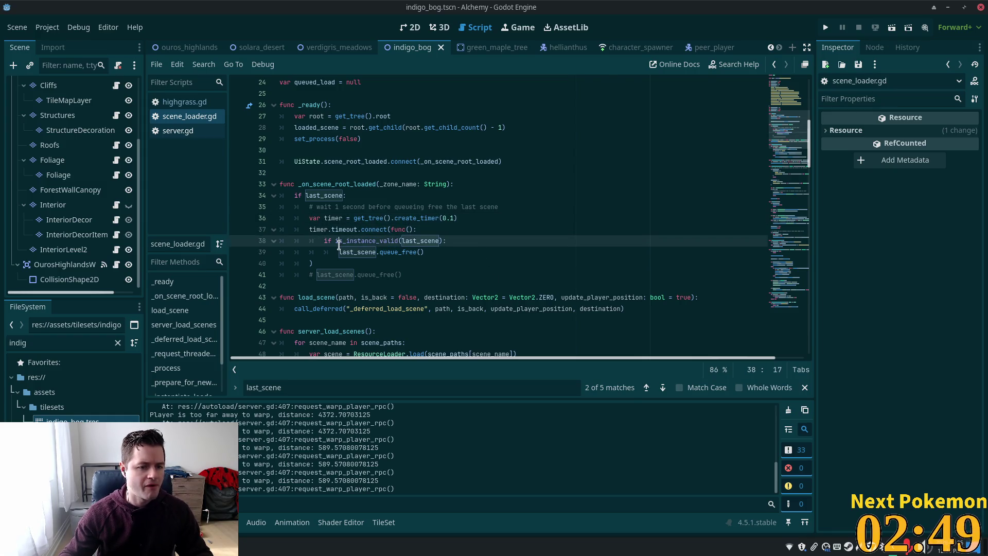
pyautogui.click(386, 198)
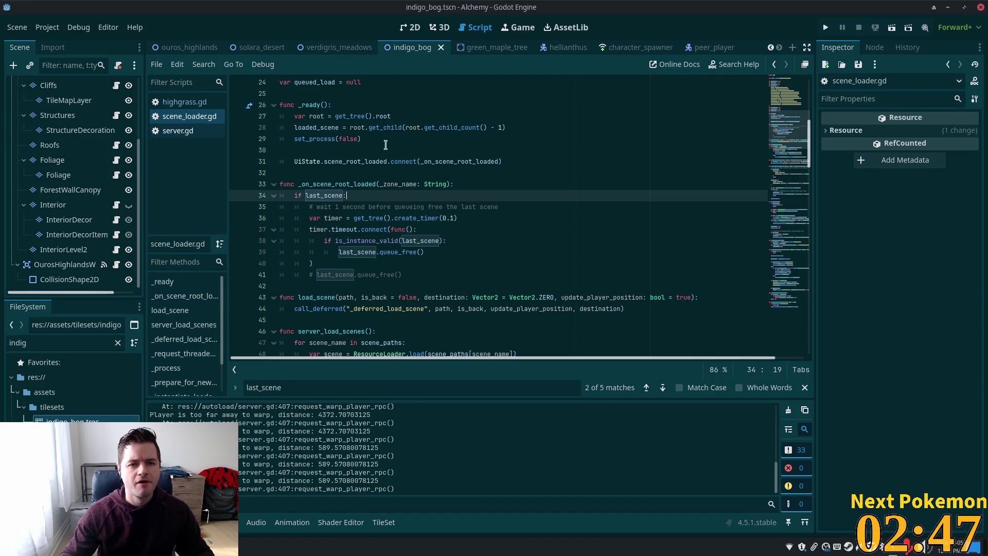
pyautogui.click(339, 47)
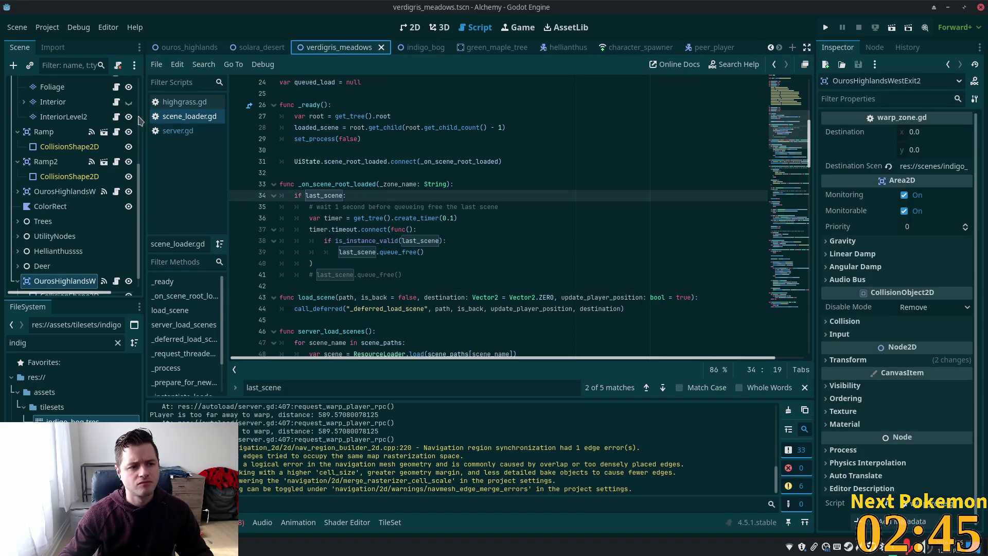
# Step: Show the Verdigris Meadows map in 2D and select the OurosHighlandsWestExit2 warp zone
pyautogui.click(413, 27)
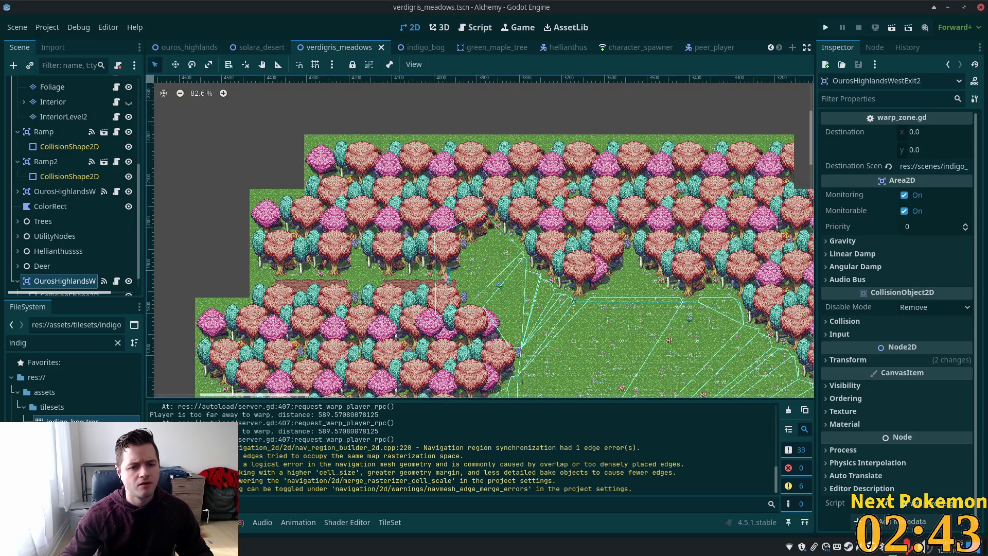
pyautogui.scroll(-2, 522, 239)
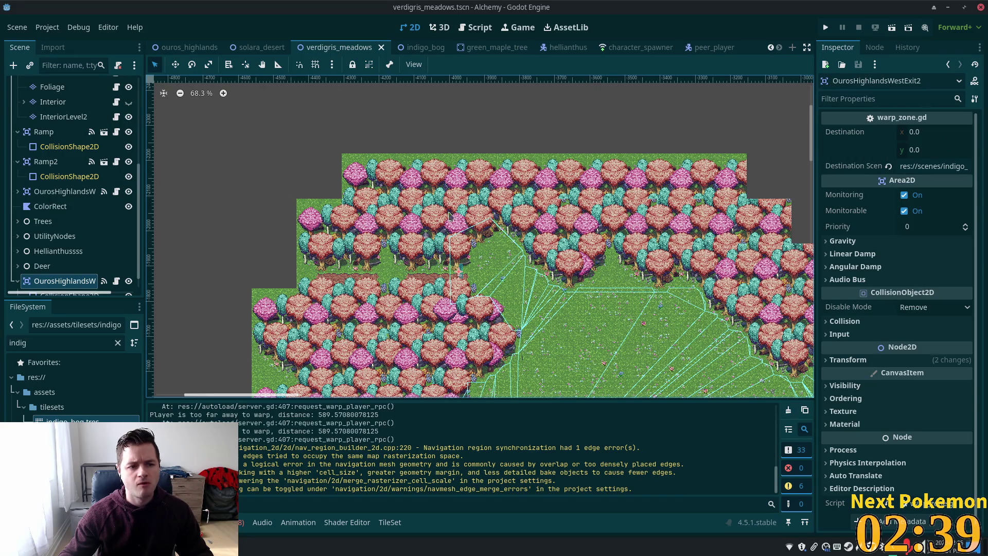
pyautogui.scroll(-5, 490, 235)
pyautogui.scroll(-5, 512, 288)
pyautogui.hscroll(5, 512, 287)
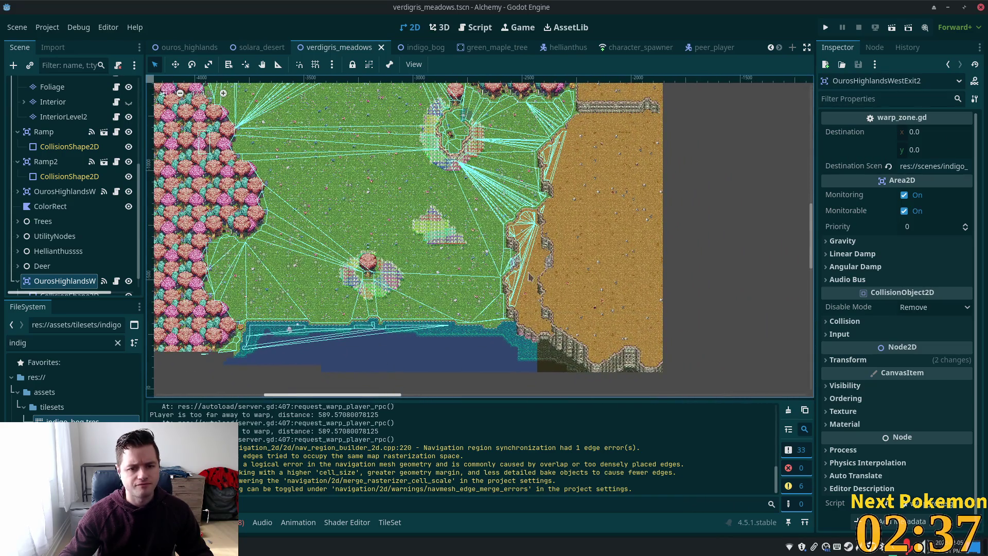
pyautogui.scroll(10, 511, 287)
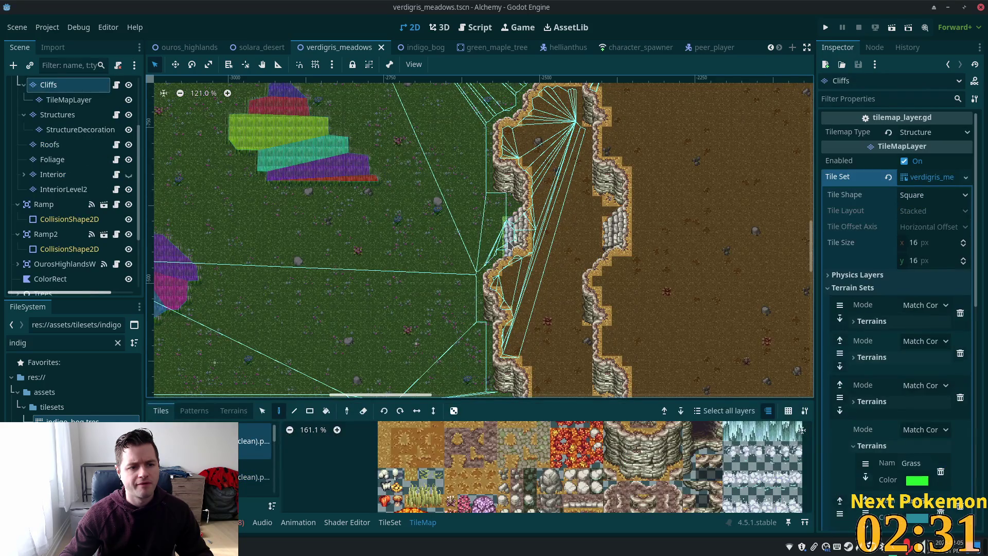
pyautogui.scroll(-5, 61, 272)
pyautogui.click(61, 265)
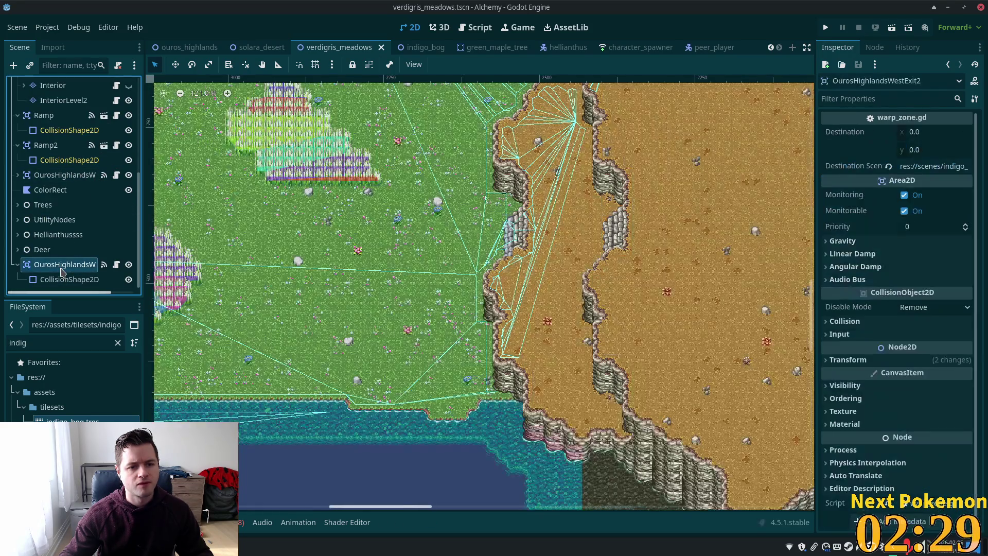
pyautogui.scroll(-4, 297, 244)
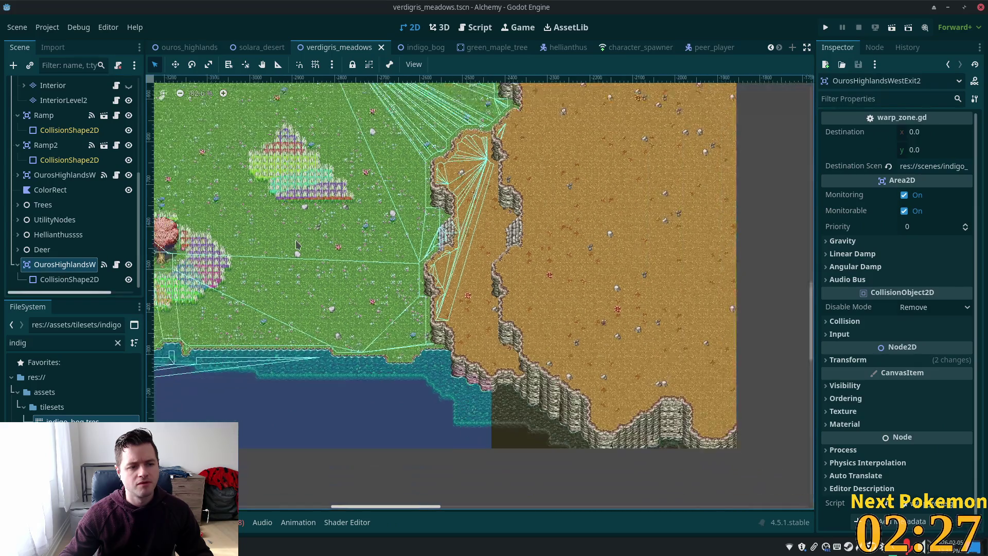
pyautogui.scroll(-2, 297, 245)
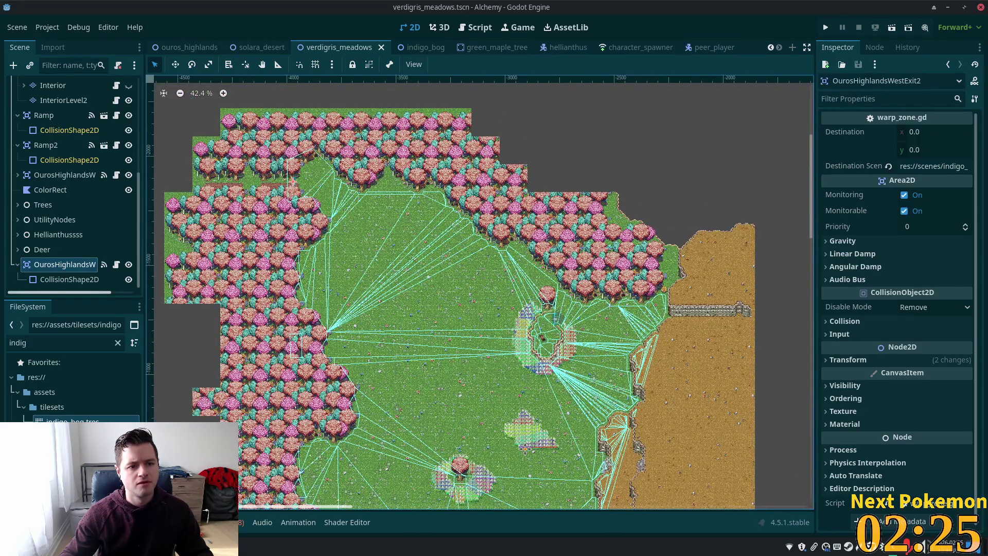
pyautogui.scroll(-2, 459, 288)
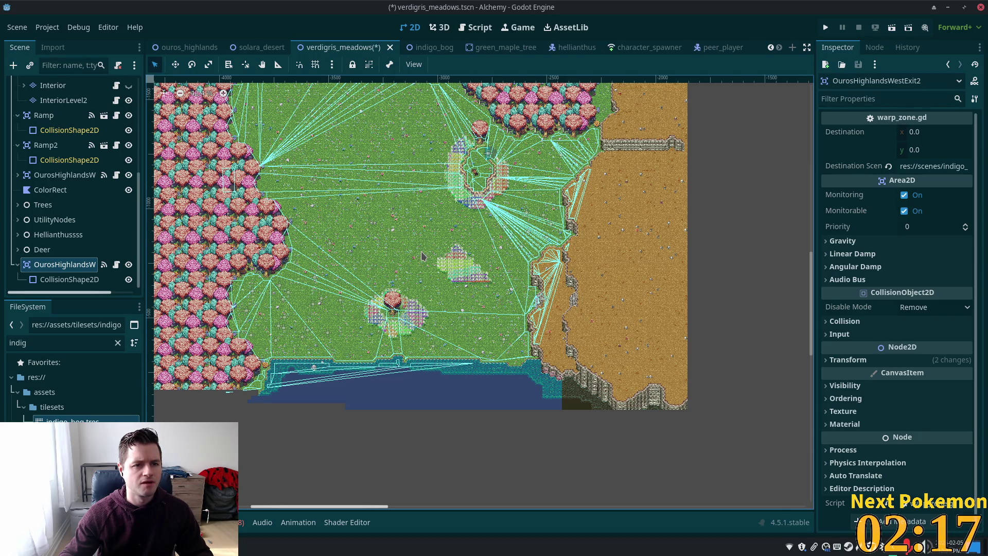
# Step: Undo the warp-destination edit and the second west exit to restore the saved scene, then run the game
pyautogui.hotkey('ctrl', 'z')
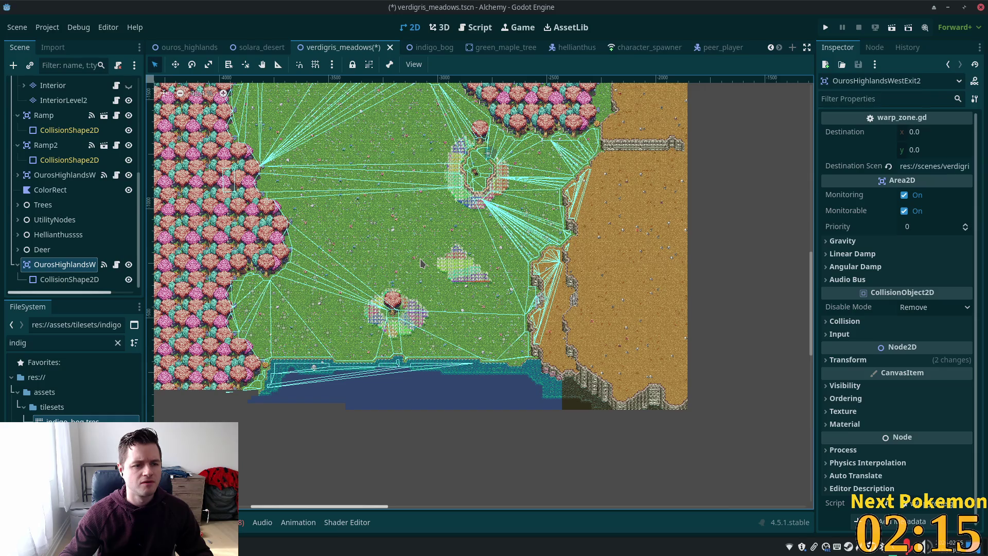
pyautogui.hotkey('ctrl', 'z')
pyautogui.scroll(2, 648, 109)
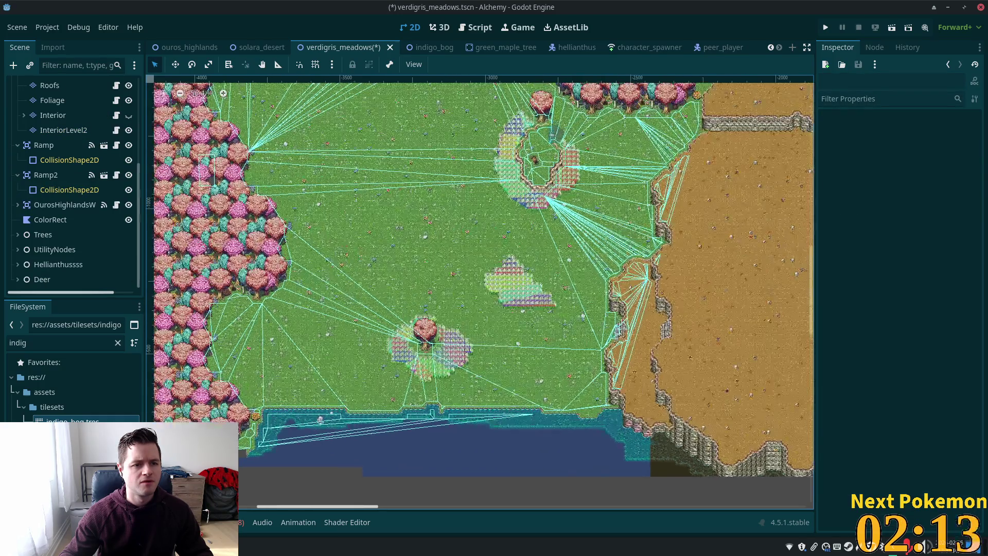
pyautogui.scroll(4, 649, 110)
pyautogui.scroll(-5, 624, 139)
pyautogui.hscroll(5, 624, 139)
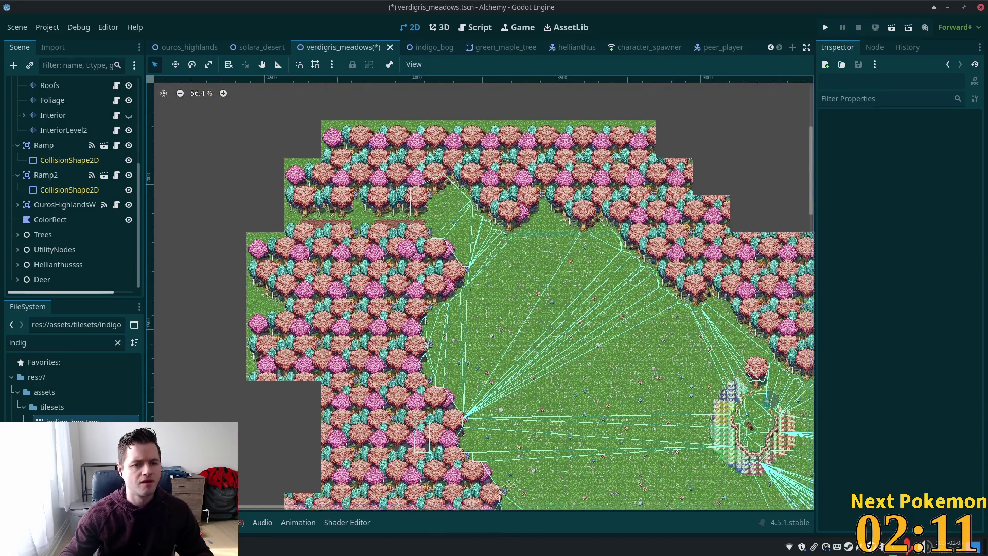
pyautogui.scroll(12, 503, 279)
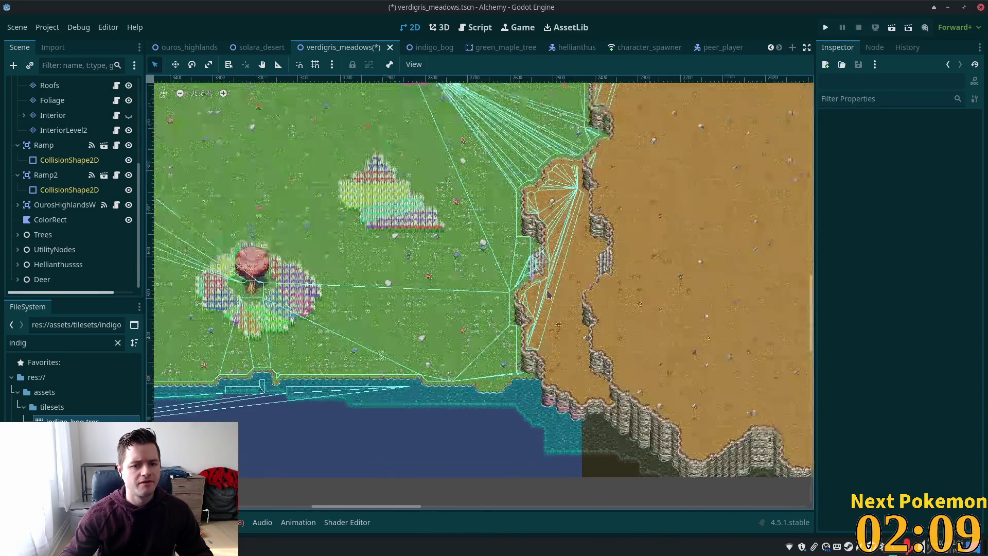
pyautogui.scroll(-3, 503, 279)
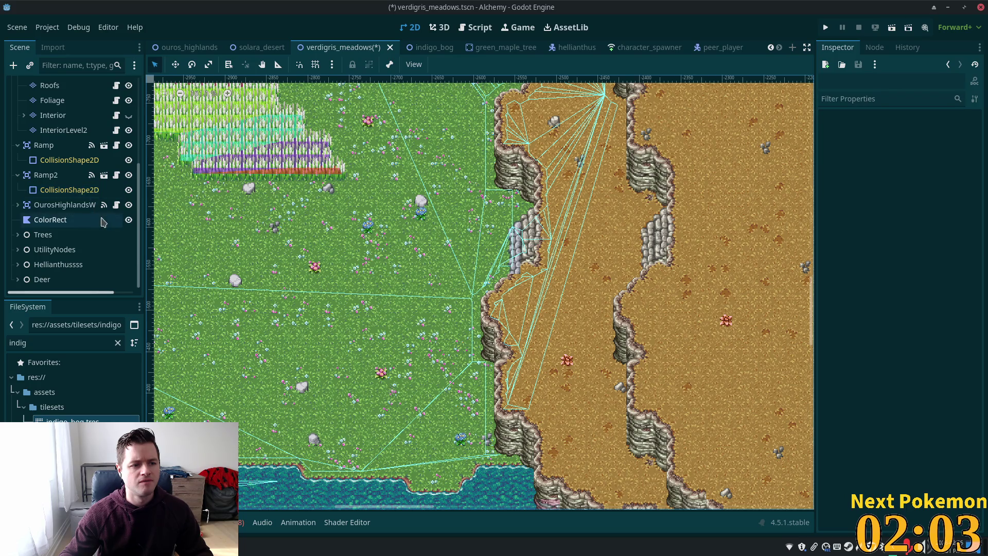
pyautogui.scroll(5, 57, 203)
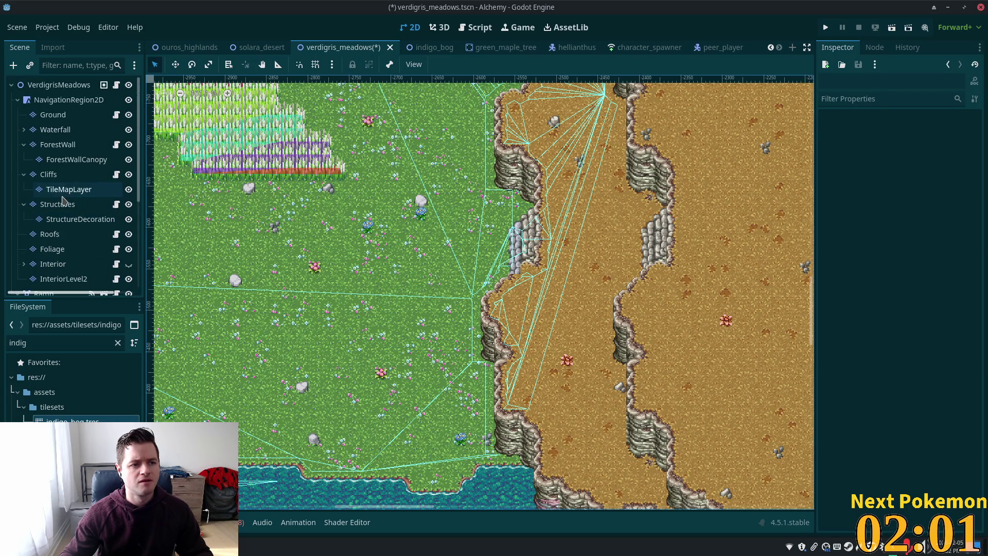
pyautogui.hotkey('ctrl', 'z')
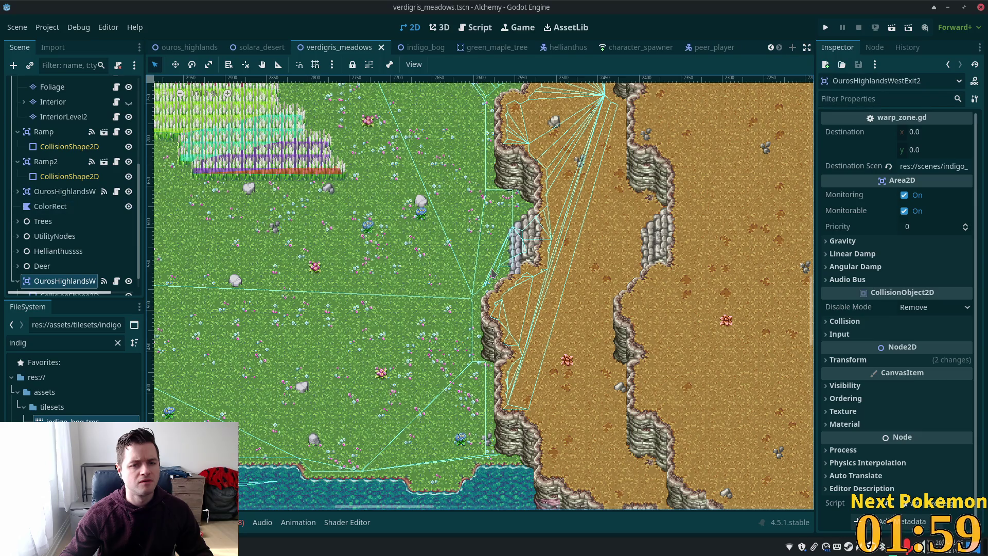
pyautogui.scroll(1, 493, 273)
pyautogui.scroll(-5, 493, 273)
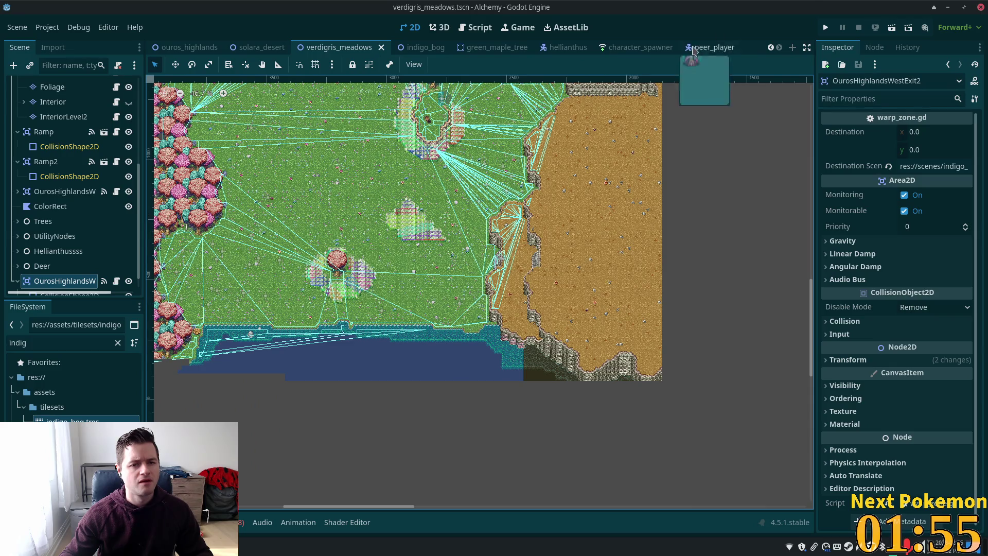
pyautogui.click(827, 28)
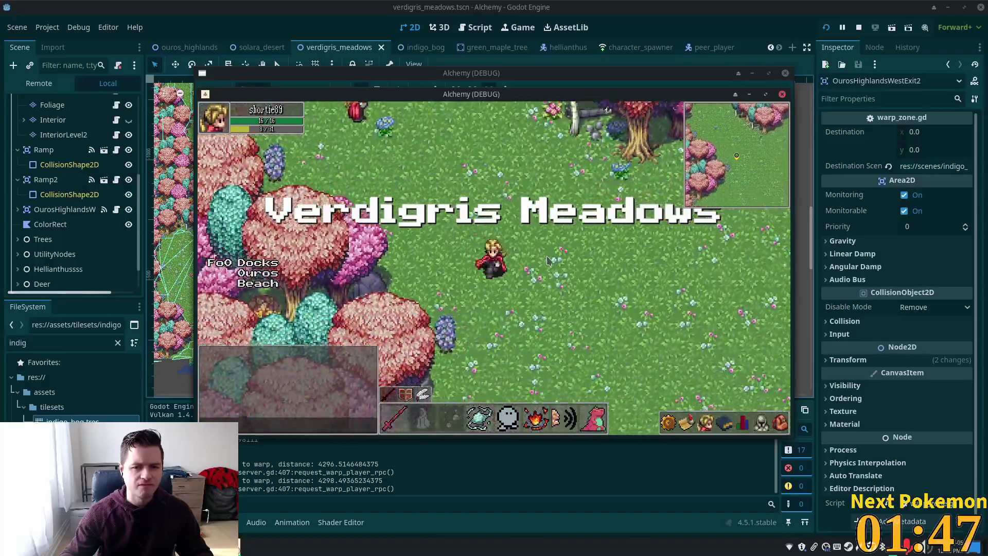
# Step: Walk the player right and down across the meadow and through the tall grass
pyautogui.press('d')
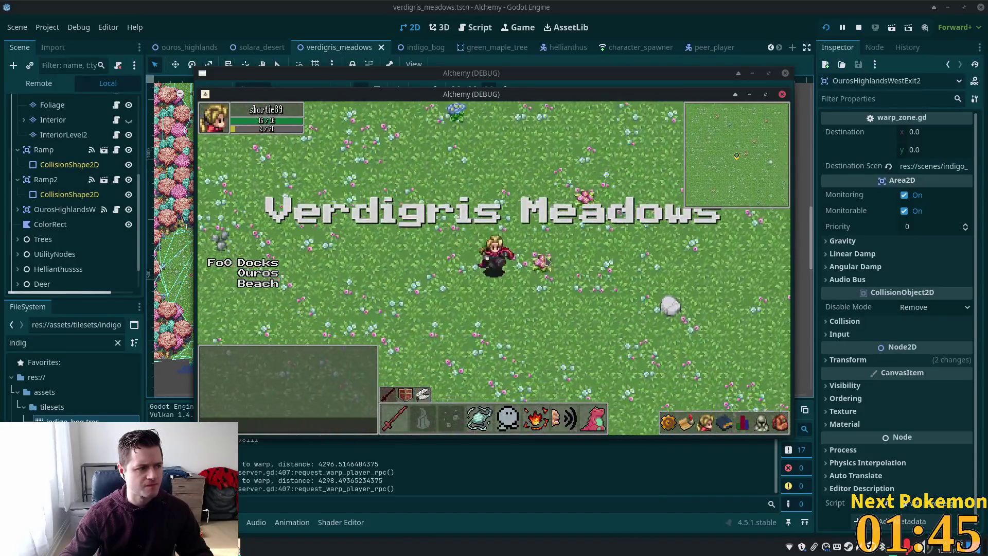
pyautogui.press('d')
pyautogui.press('s')
pyautogui.press('d')
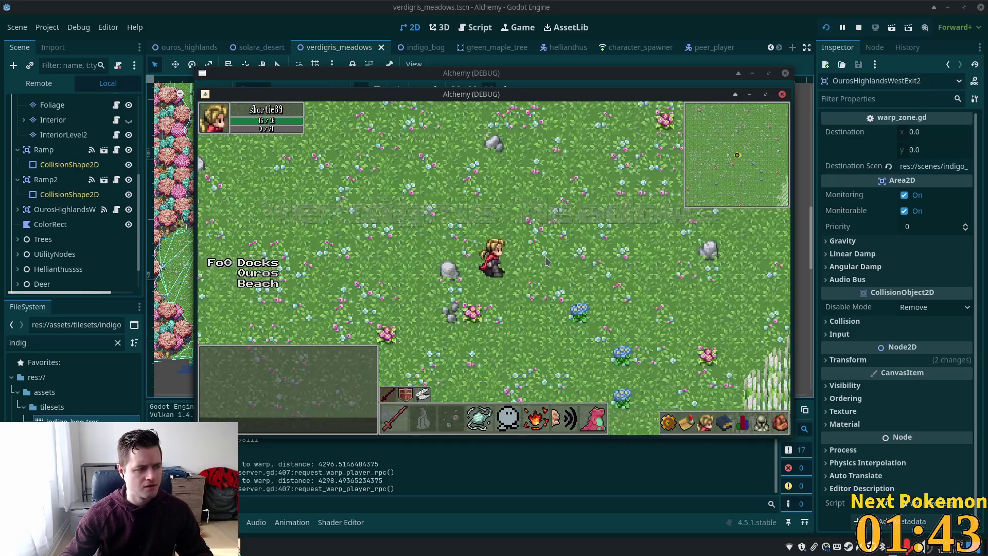
pyautogui.press('d')
pyautogui.press('s')
pyautogui.press('s')
pyautogui.press('d')
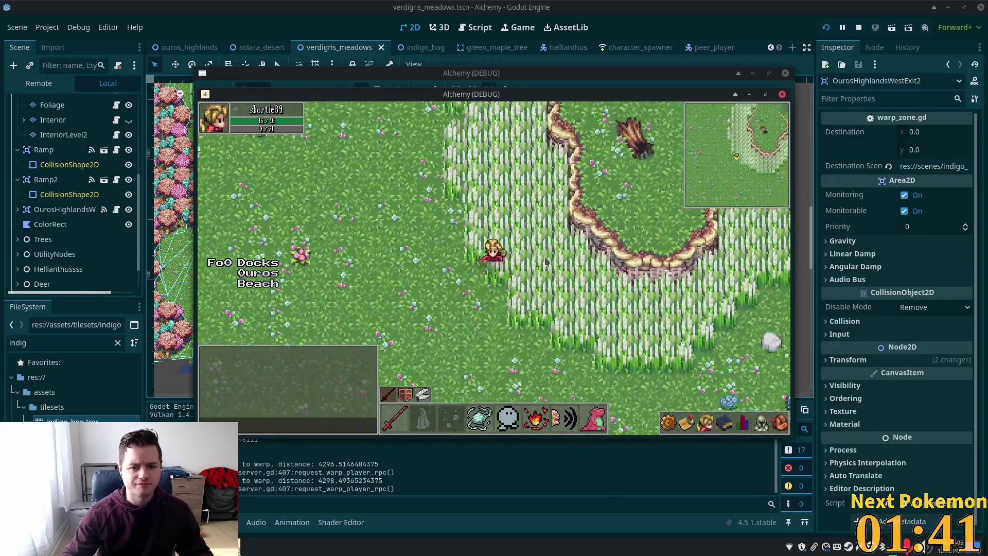
pyautogui.press('s')
pyautogui.press('d')
pyautogui.press('s')
pyautogui.press('d')
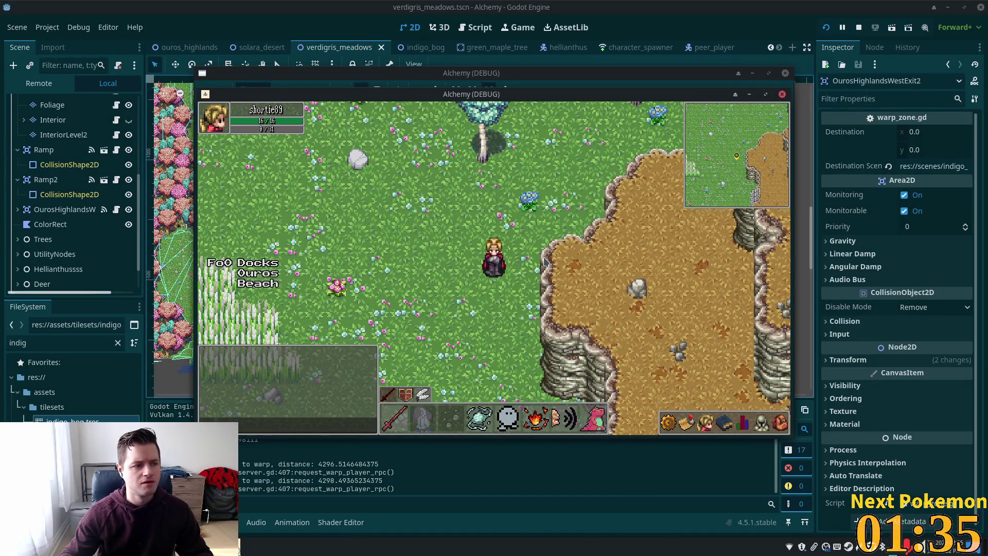
# Step: Cross past the cliffs into Ouros Highlands and back to the meadow, then stop the game with F8
pyautogui.press('Down')
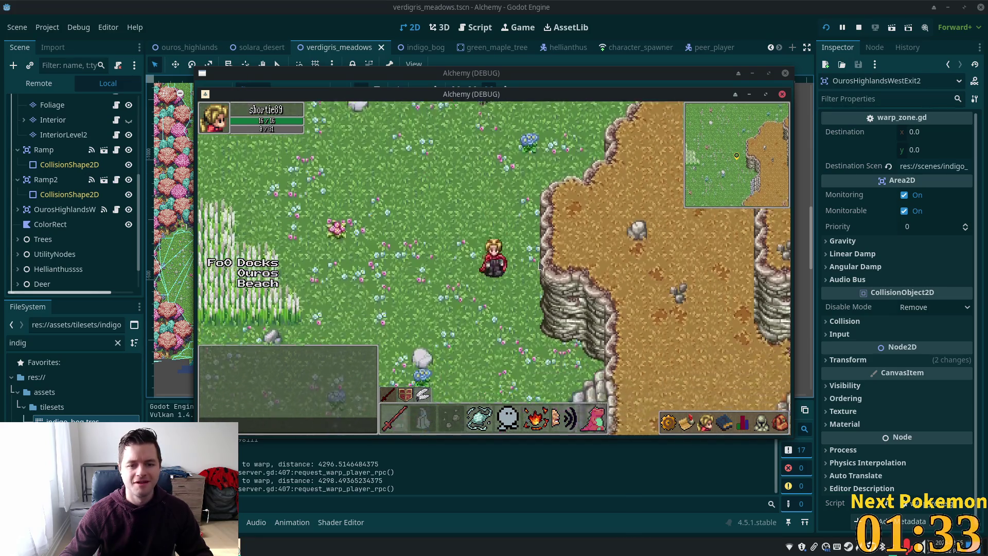
pyautogui.press('Right')
pyautogui.press('Right')
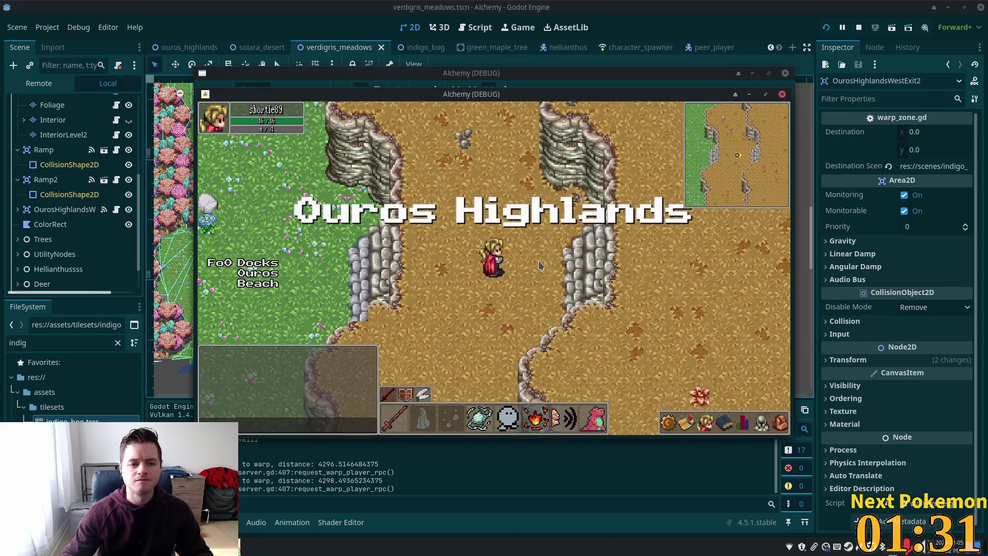
pyautogui.press('Right')
pyautogui.press('Up')
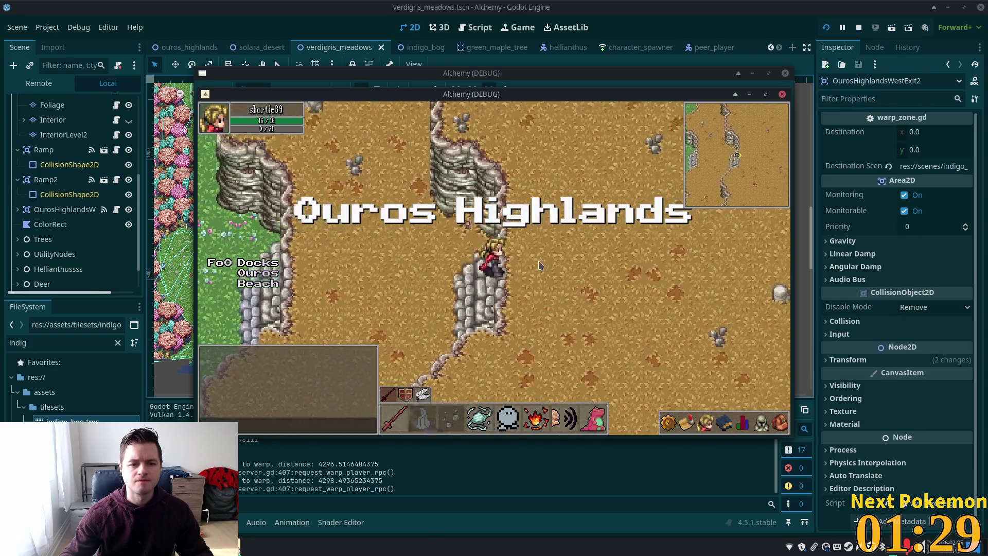
pyautogui.press('Left')
pyautogui.press('Left')
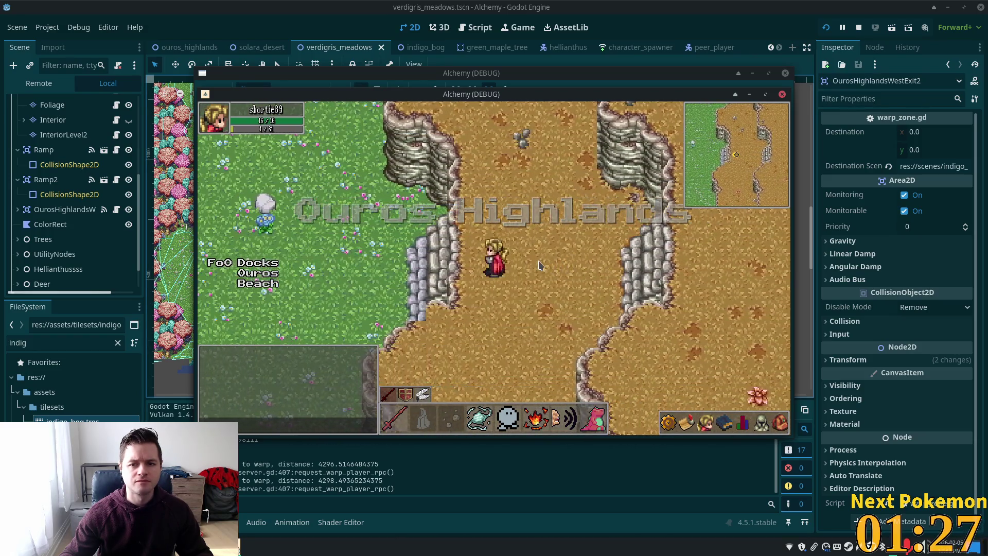
pyautogui.press('Left')
pyautogui.press('Left')
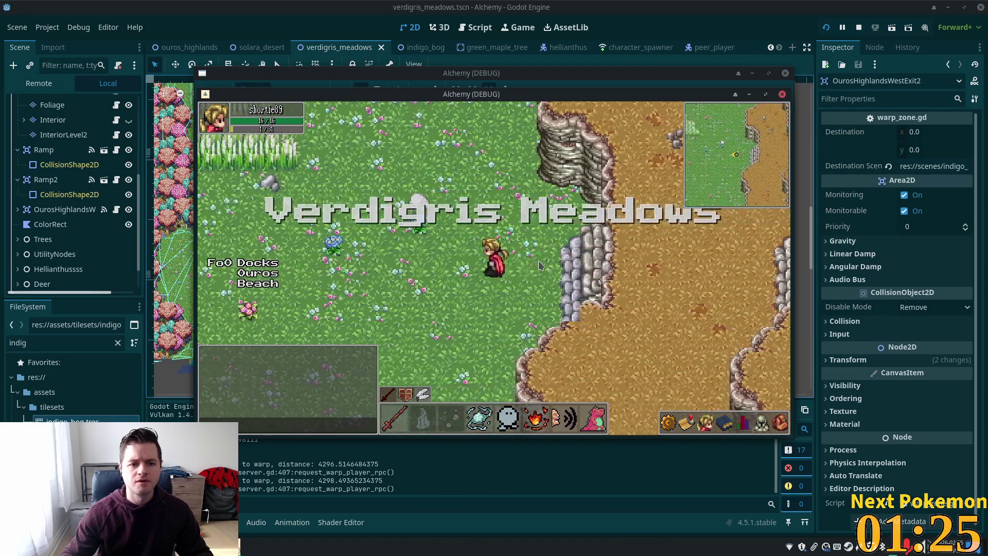
pyautogui.press('Right')
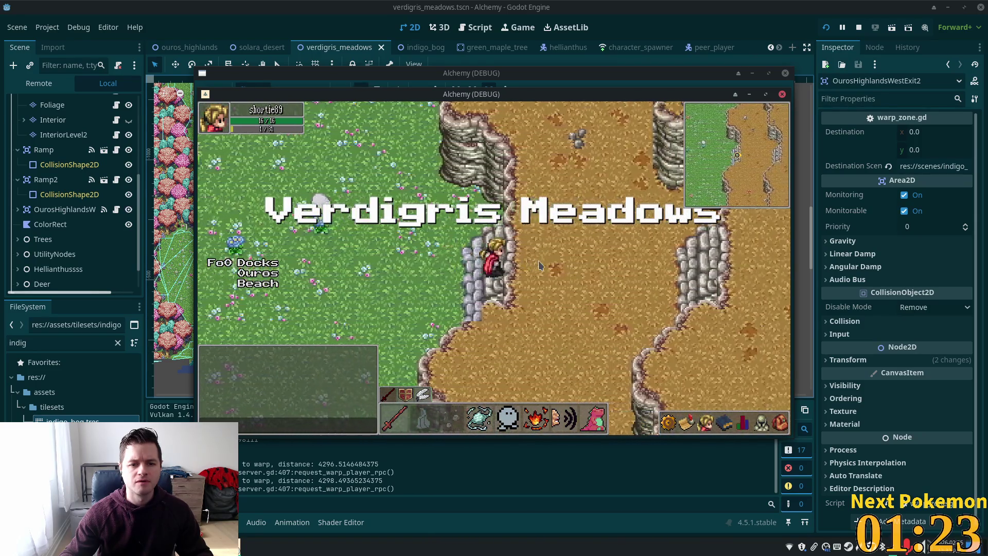
pyautogui.press('Right')
pyautogui.press('Left')
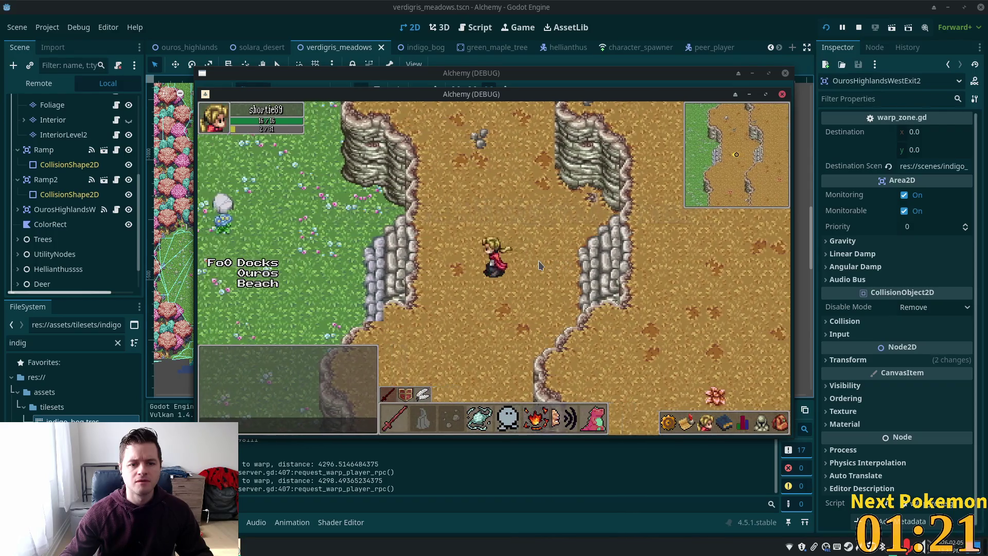
pyautogui.press('Left')
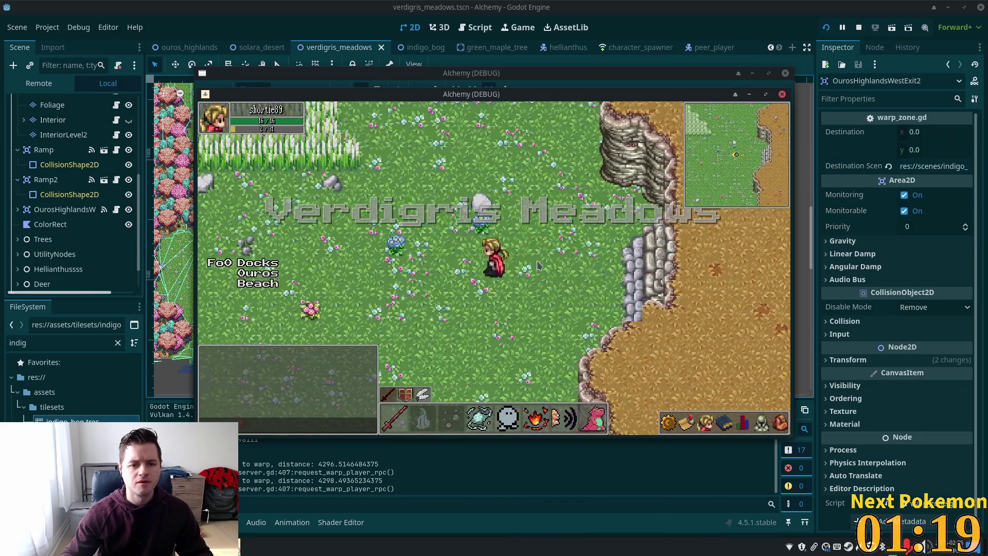
pyautogui.press('F8')
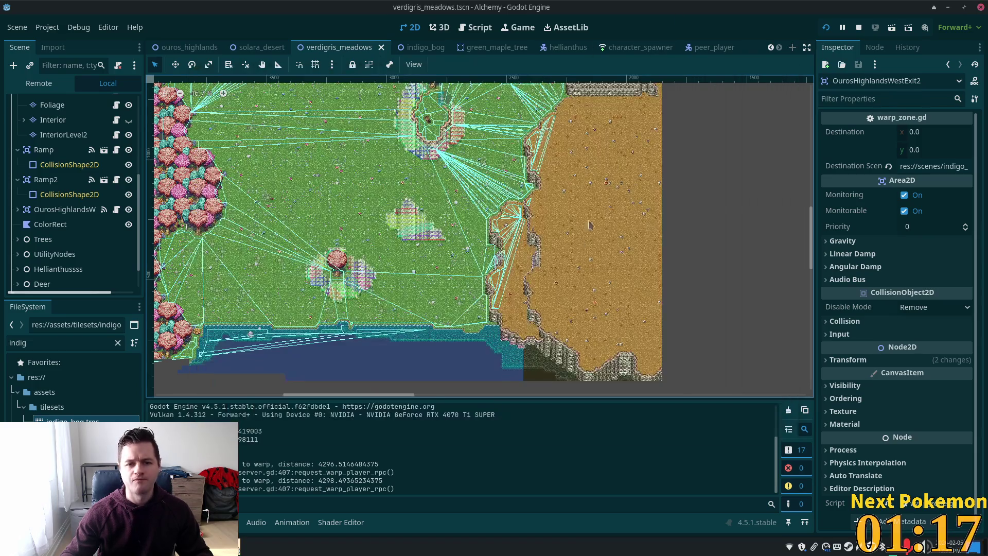
# Step: Navigate the meadow map and reselect the second Ouros Highlands west exit warp
pyautogui.scroll(3, 503, 281)
pyautogui.scroll(5, 504, 278)
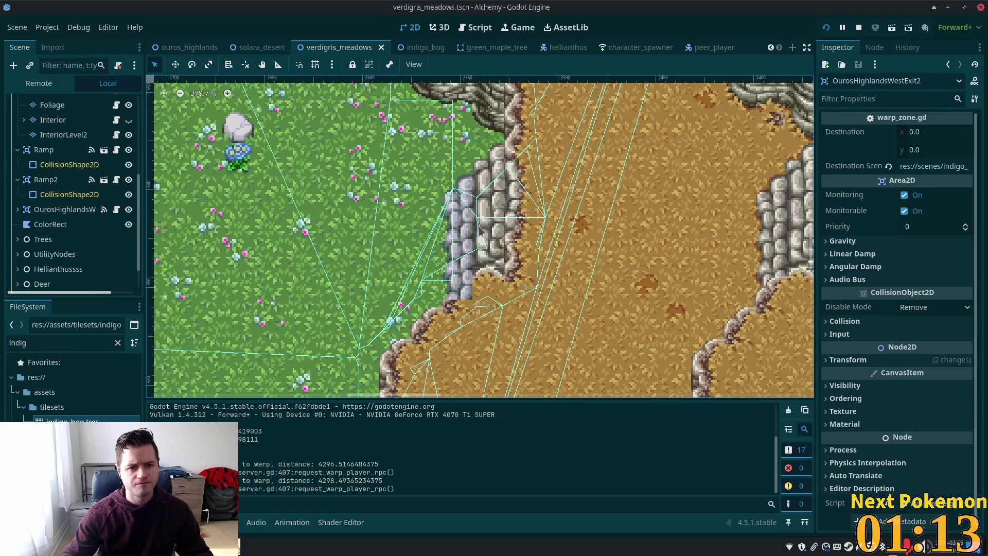
pyautogui.scroll(-2, 491, 252)
pyautogui.scroll(-2, 102, 225)
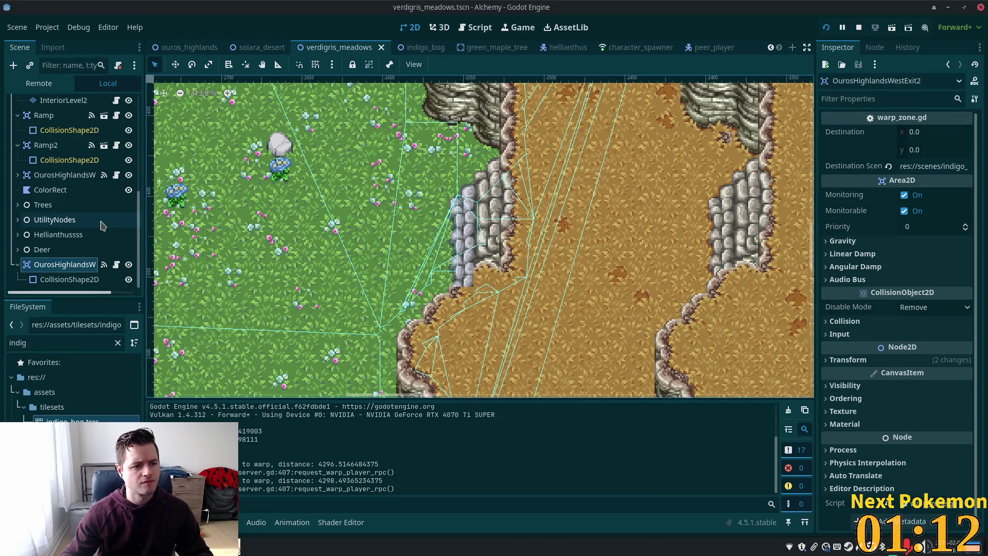
pyautogui.click(58, 267)
pyautogui.scroll(5, 64, 231)
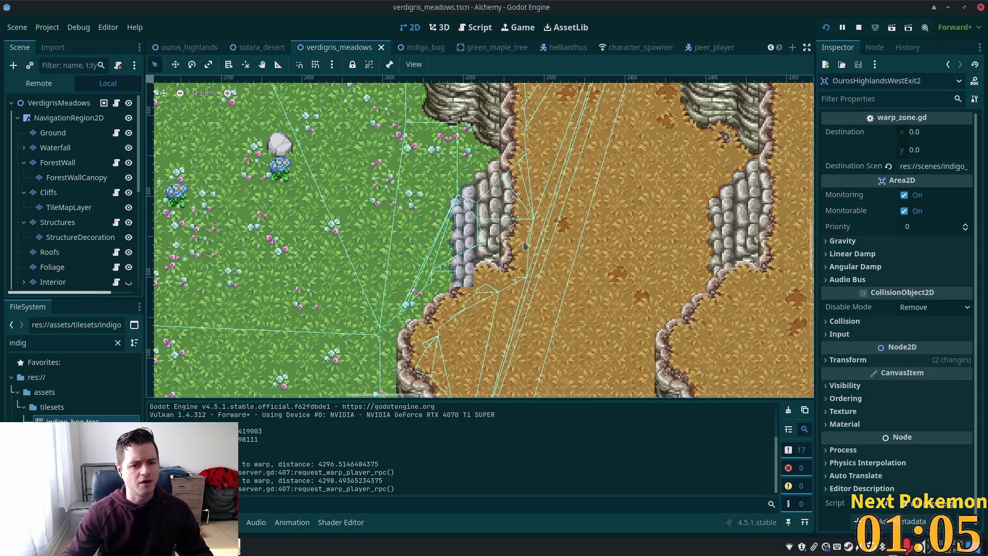
pyautogui.scroll(-4, 72, 224)
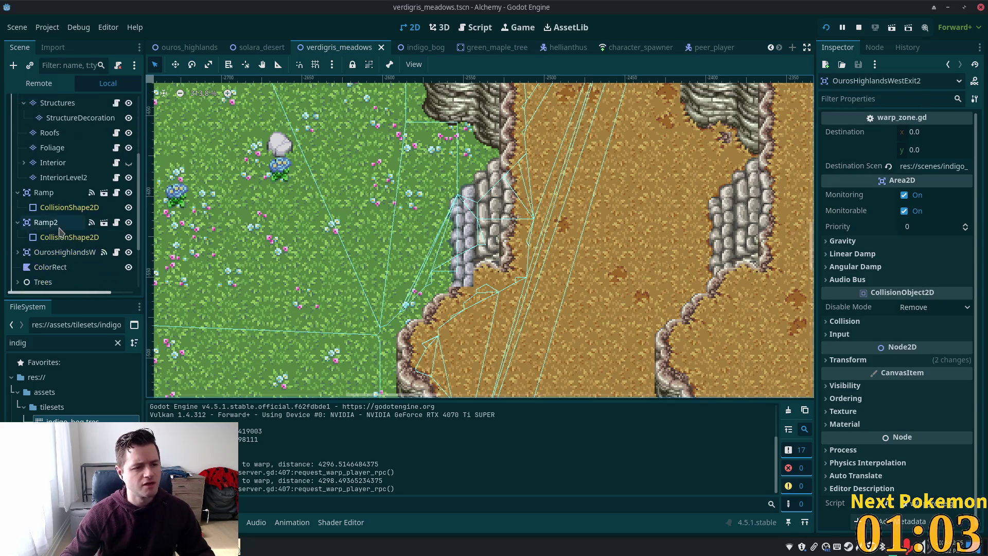
pyautogui.scroll(-3, 57, 216)
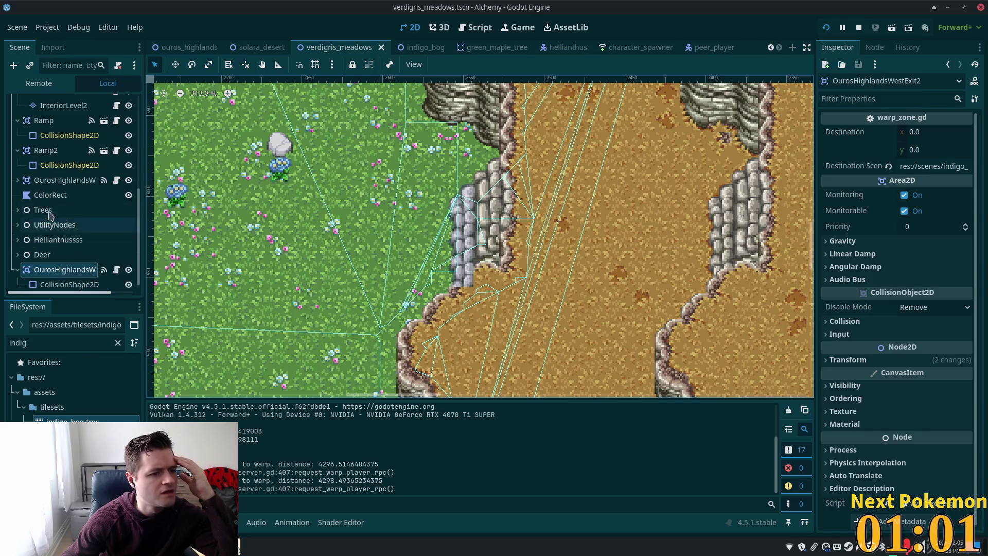
# Step: Select OurosHighlandsWestExit, reveal its CollisionShape2D, and open the quick scene search
pyautogui.click(43, 182)
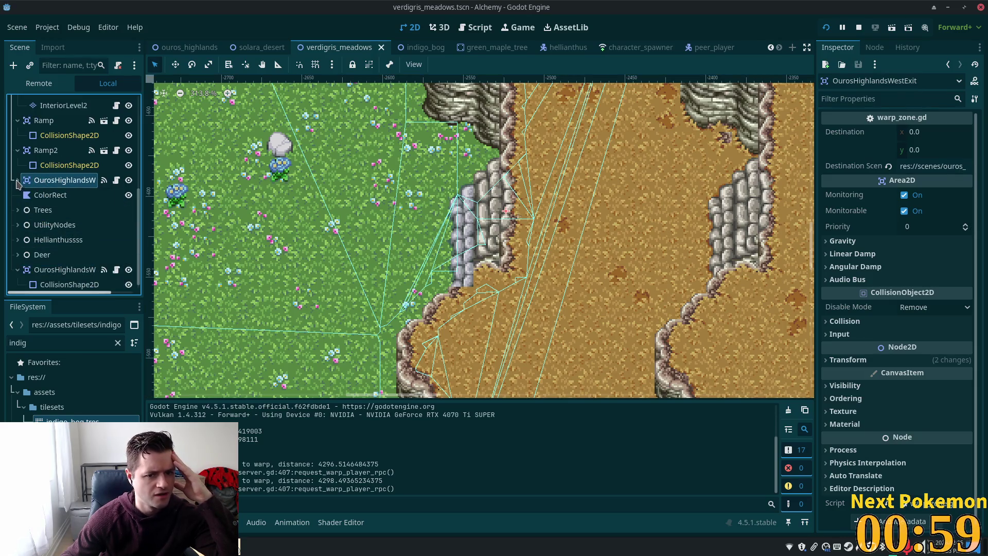
pyautogui.click(18, 180)
pyautogui.click(40, 199)
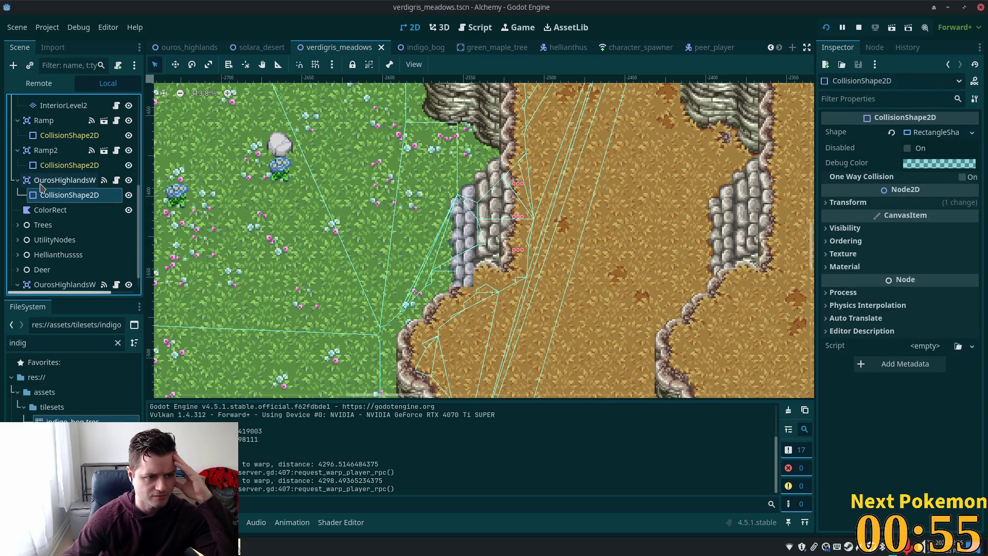
pyautogui.click(42, 184)
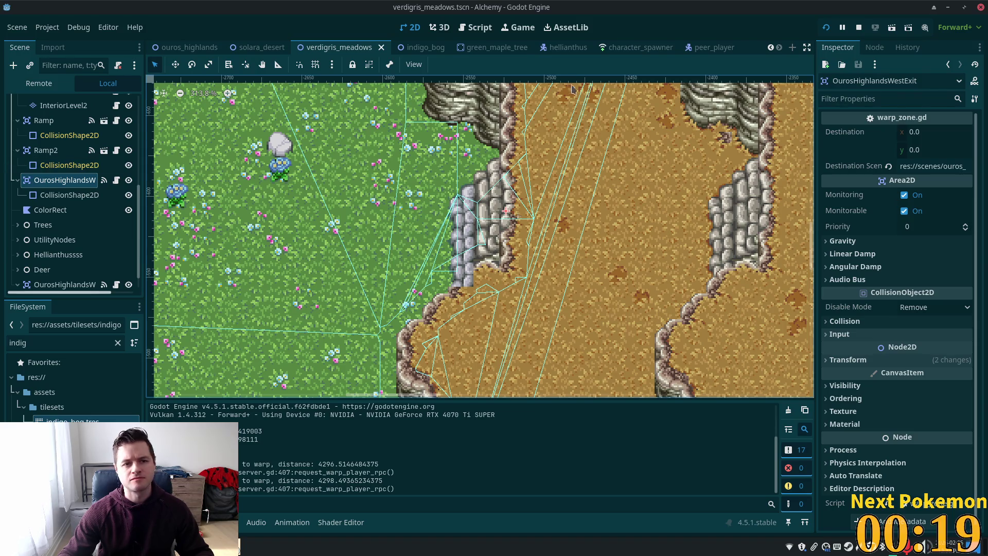
pyautogui.hotkey('alt', 'shift', 'o')
# Step: Filter the quick-open list by 'ouros_h' and open ouros_highlands.tscn
pyautogui.write('ouros')
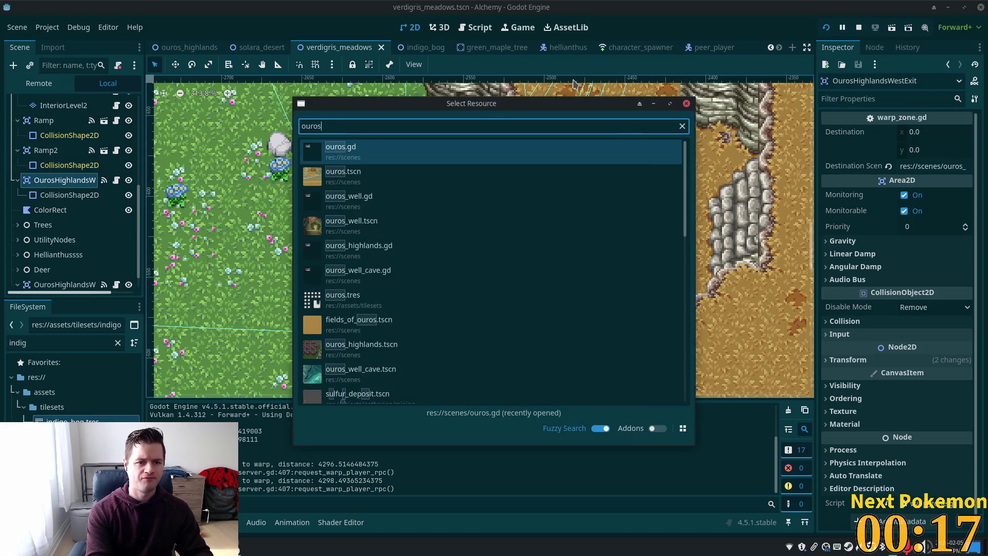
pyautogui.write('_h')
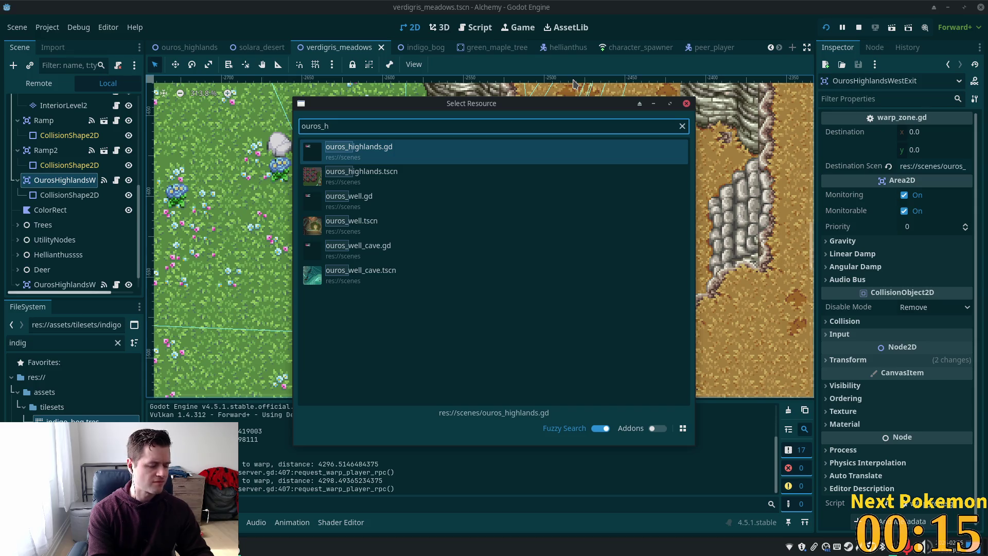
pyautogui.press('Down')
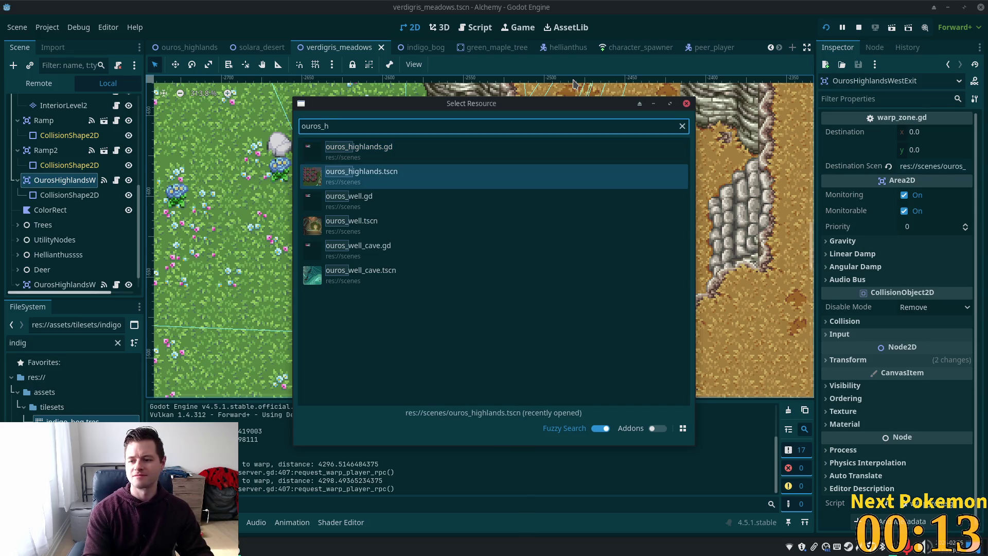
pyautogui.press('Return')
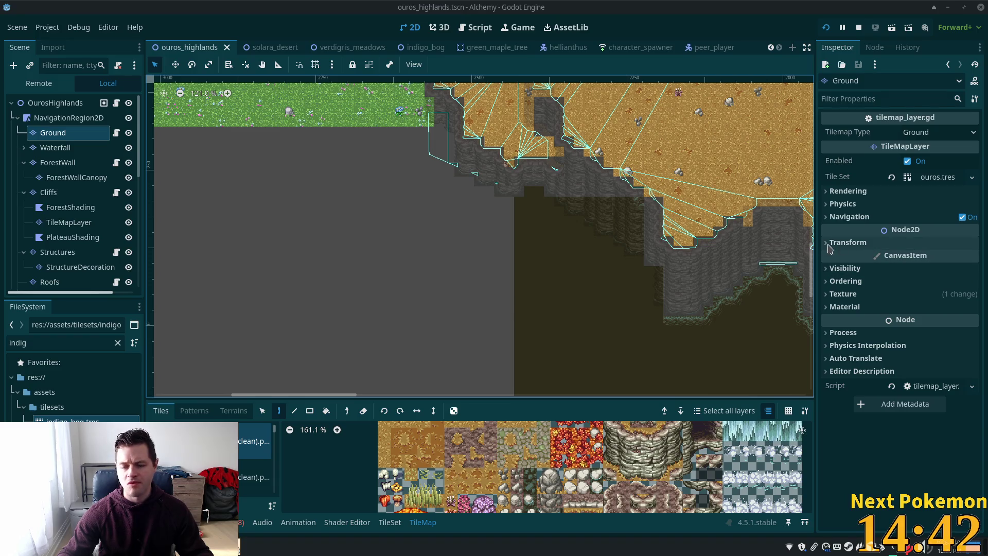
# Step: Select the scene root, then inspect the Ouros Highlands west exit warp zone
pyautogui.scroll(3, 431, 171)
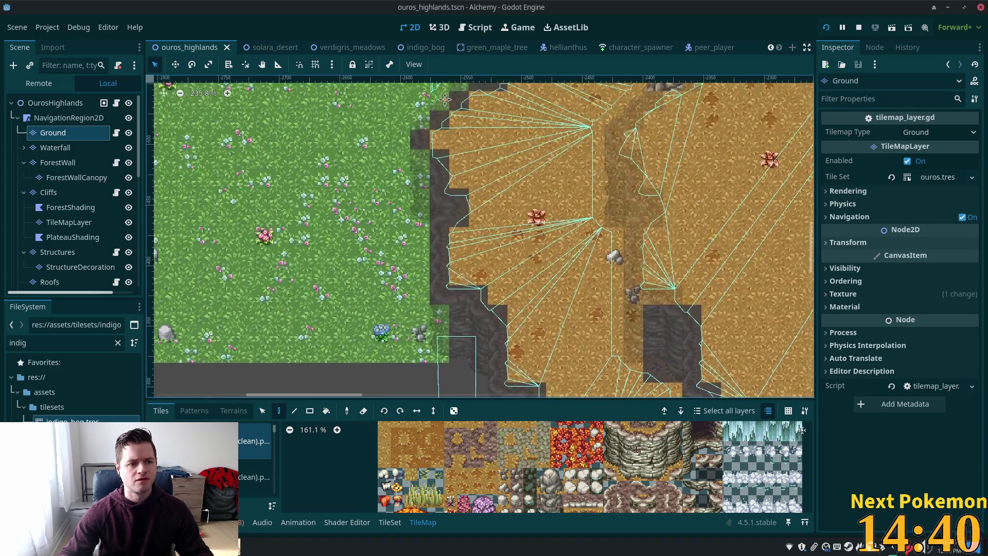
pyautogui.scroll(5, 511, 191)
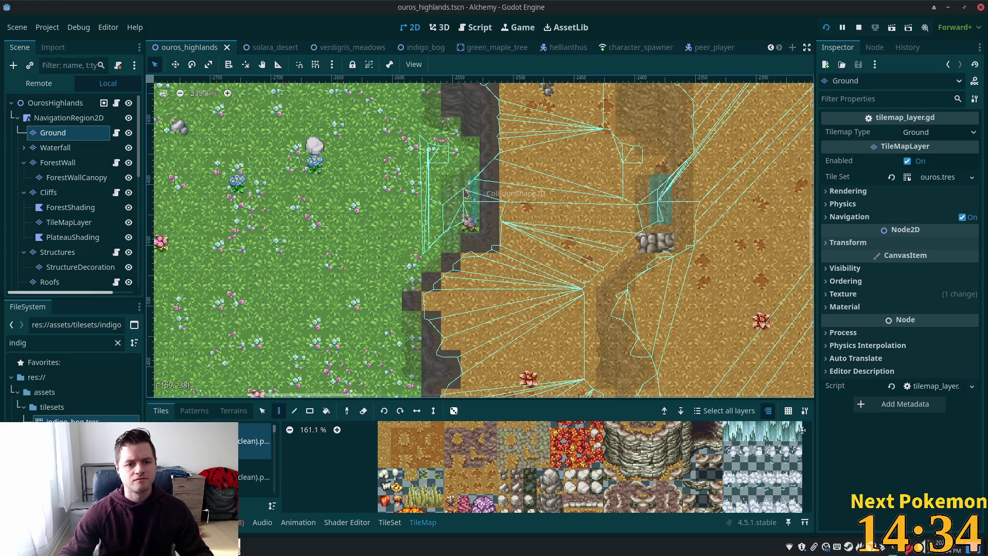
pyautogui.click(63, 103)
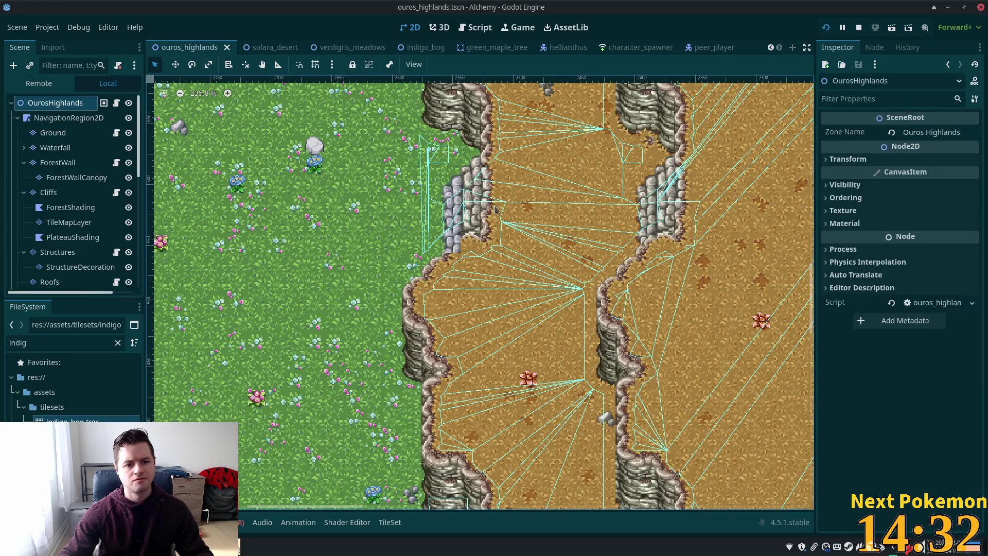
pyautogui.click(476, 205)
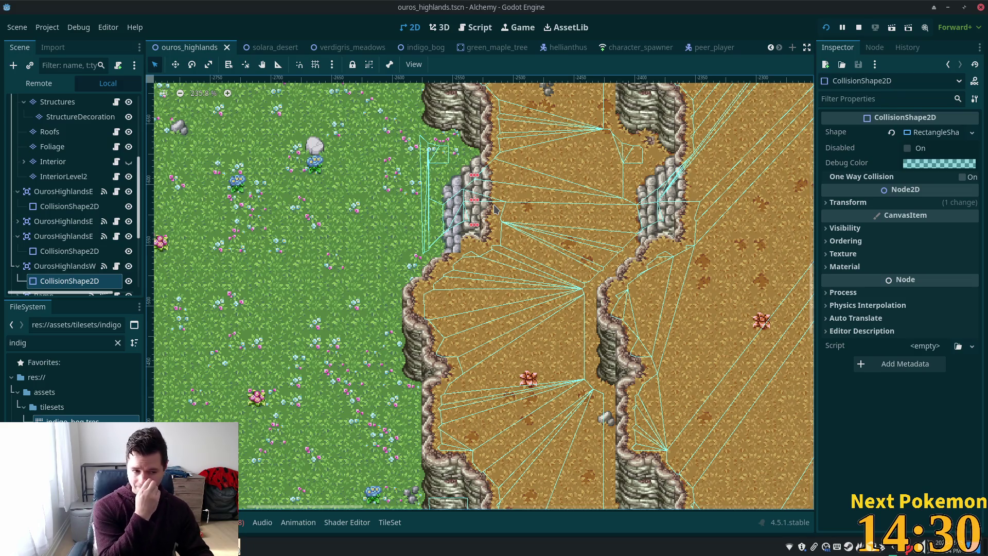
pyautogui.click(65, 265)
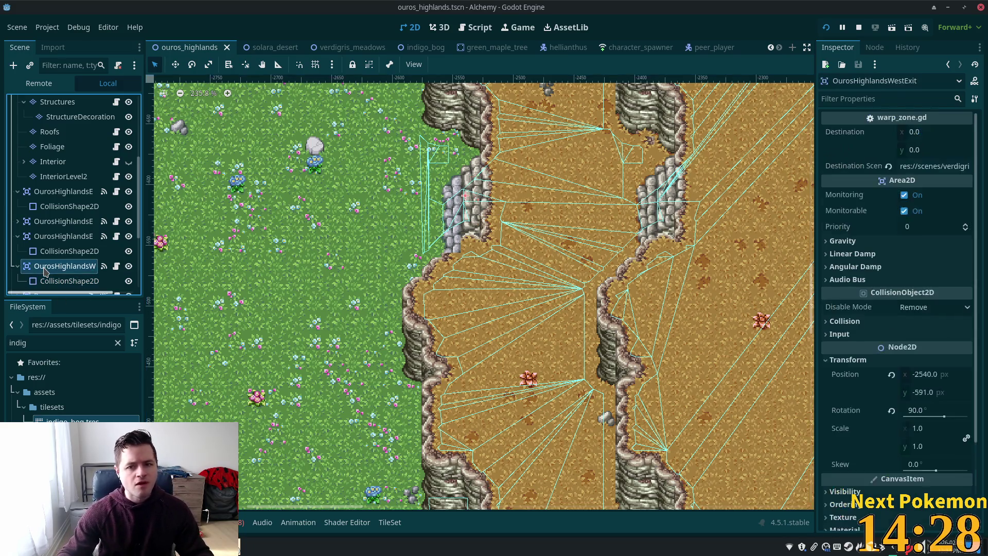
pyautogui.scroll(2, 391, 254)
pyautogui.scroll(2, 391, 253)
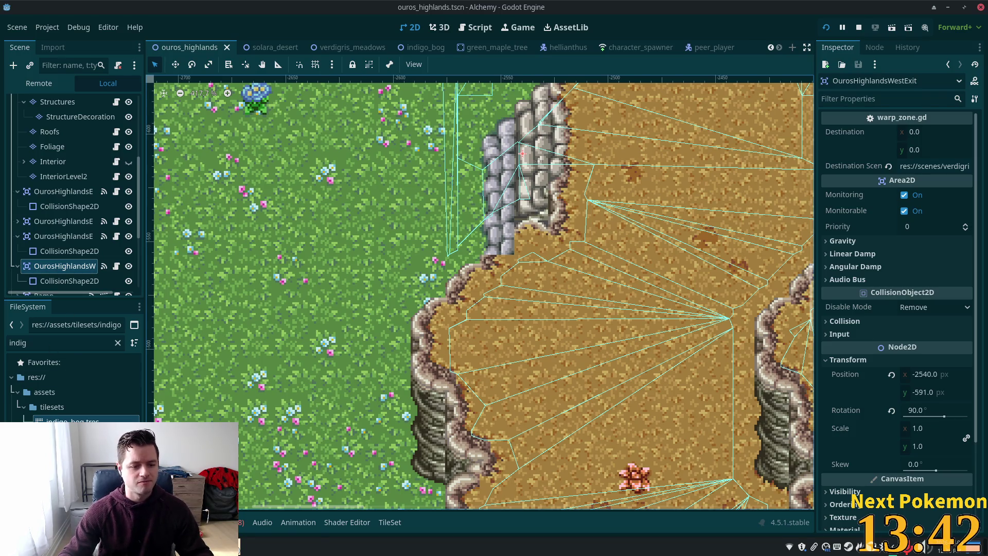
# Step: Bring the PokemonCommunityGame Twitch window forward and open the ball inventory
pyautogui.click(216, 547)
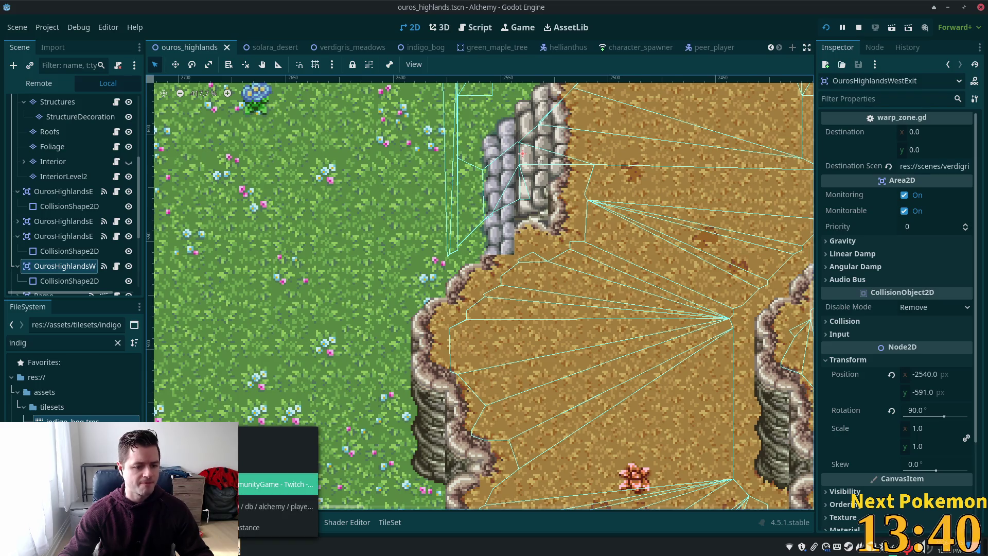
pyautogui.click(277, 484)
pyautogui.click(296, 127)
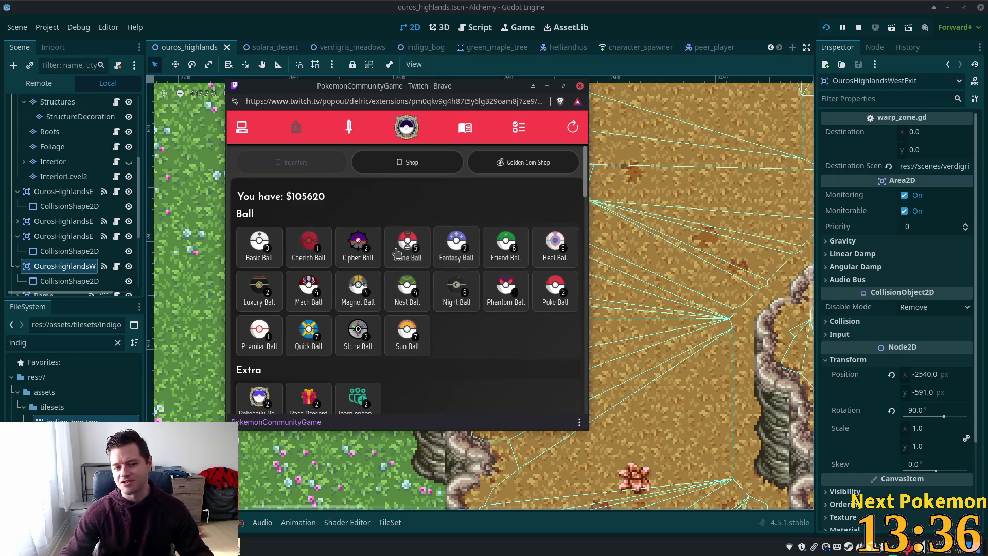
# Step: View details of the Cipher, Nest, Poke, Phantom, Sun and Stone Balls, cancelling each
pyautogui.click(370, 255)
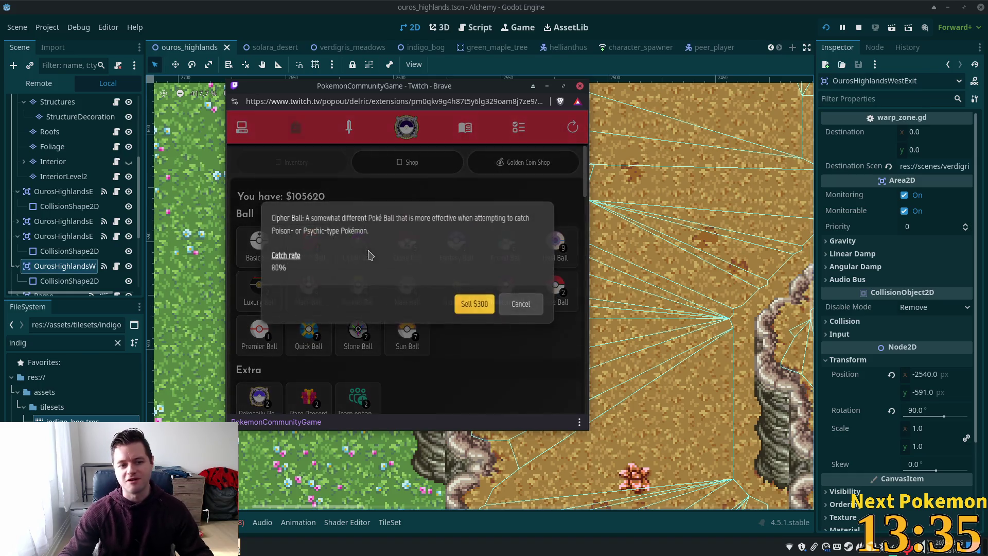
pyautogui.click(518, 304)
pyautogui.click(411, 294)
pyautogui.click(518, 304)
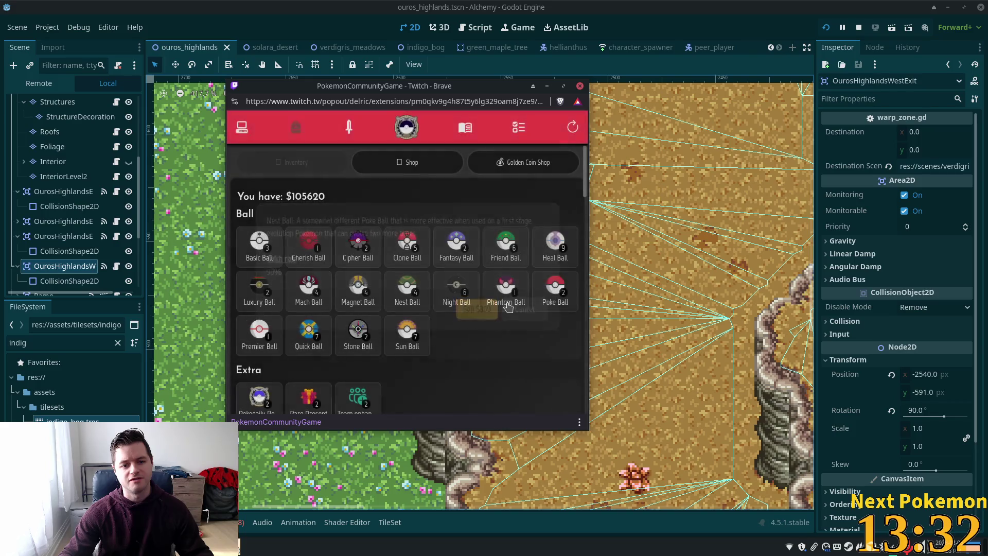
pyautogui.click(549, 296)
pyautogui.click(520, 302)
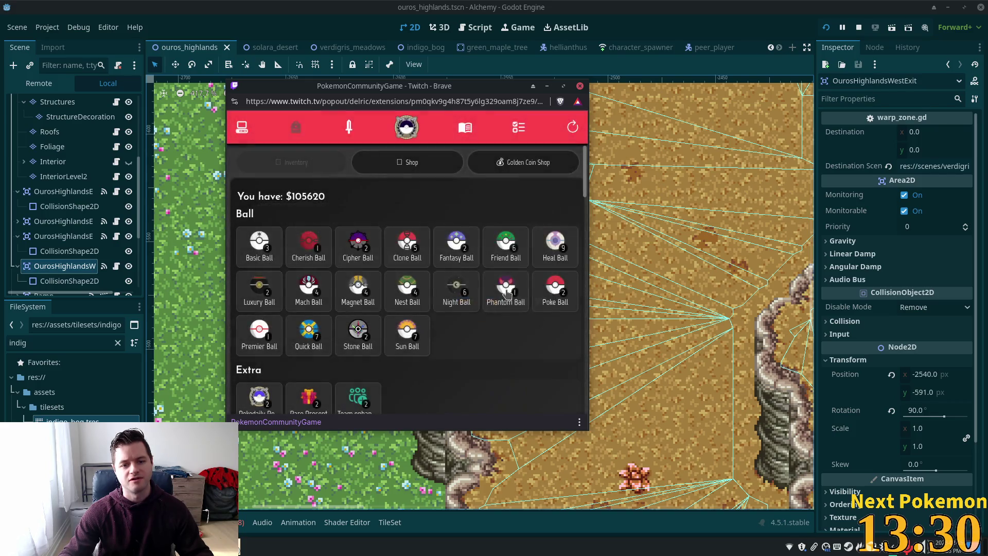
pyautogui.click(517, 301)
pyautogui.click(499, 296)
pyautogui.click(455, 296)
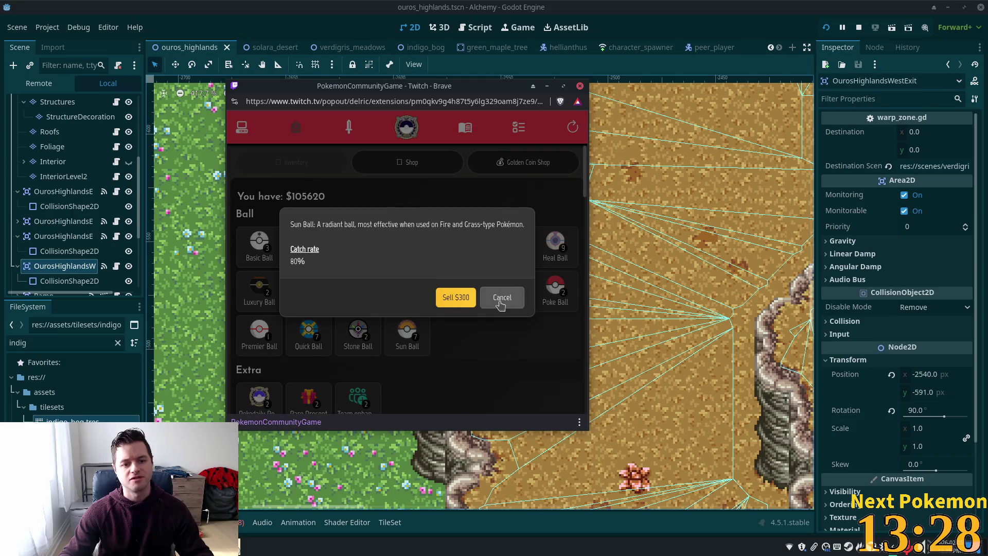
pyautogui.click(490, 297)
pyautogui.click(344, 335)
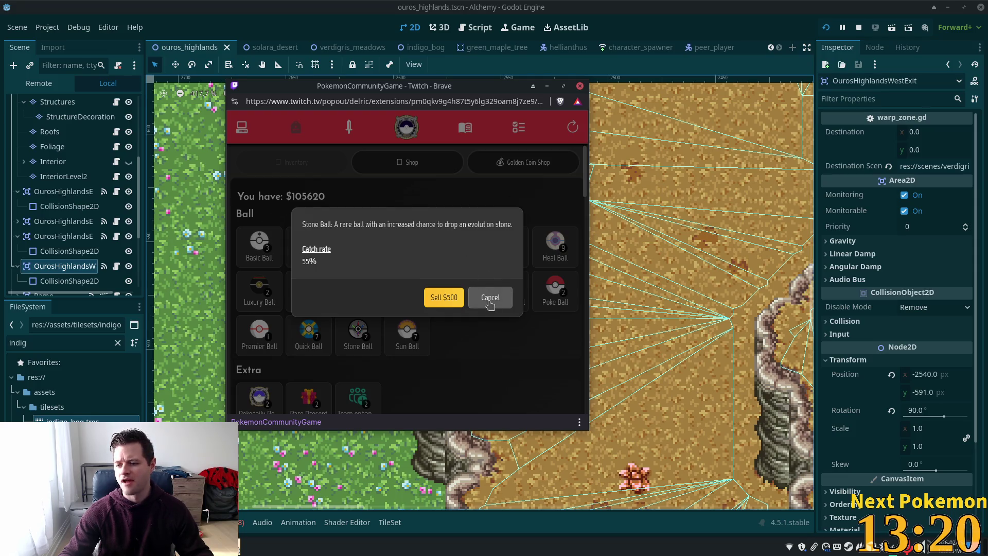
pyautogui.click(490, 303)
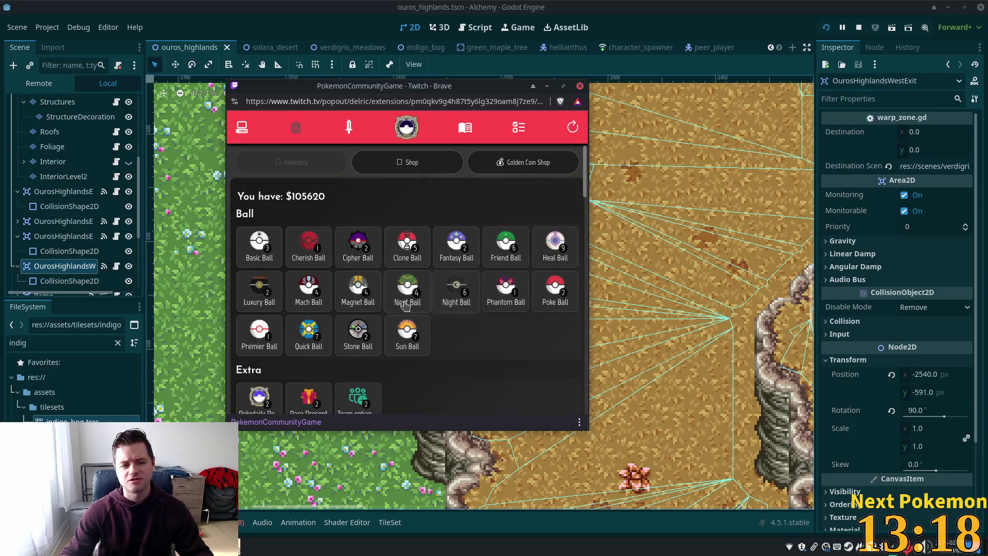
# Step: View details of the Quick, Premier, Heal, Fantasy, Friend and Nest Balls without selling
pyautogui.click(308, 332)
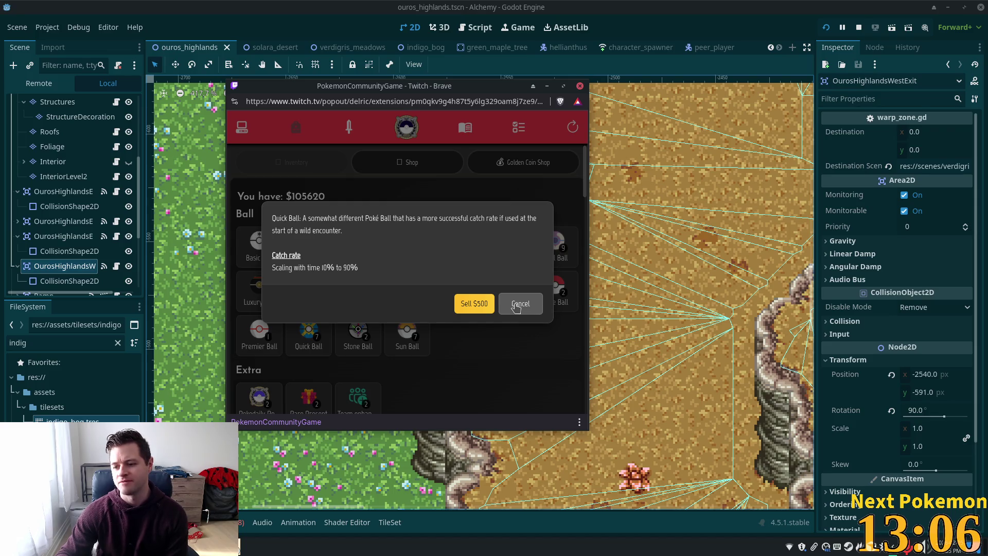
pyautogui.click(518, 304)
pyautogui.click(258, 333)
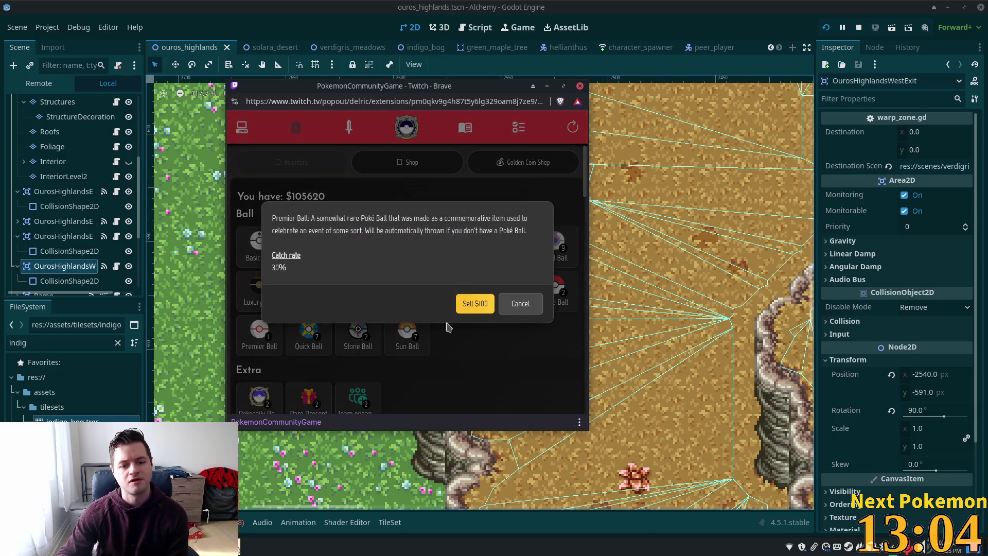
pyautogui.click(520, 304)
pyautogui.click(555, 244)
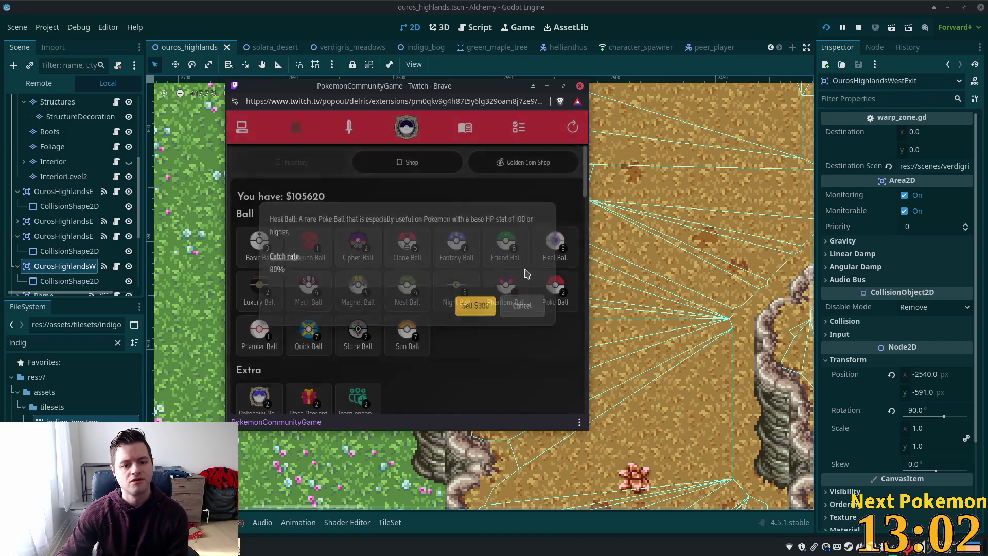
pyautogui.click(520, 304)
pyautogui.click(477, 261)
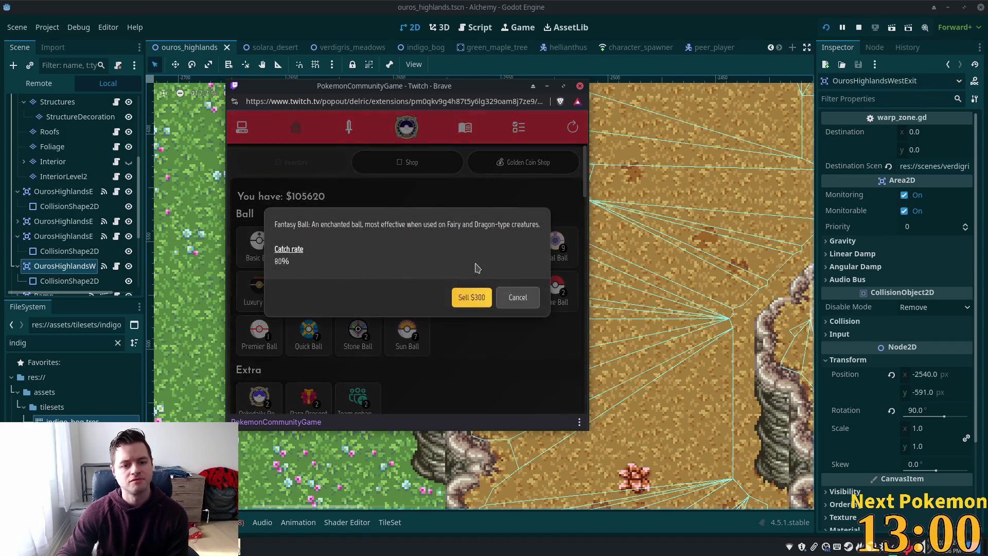
pyautogui.click(518, 297)
pyautogui.click(506, 241)
pyautogui.click(518, 298)
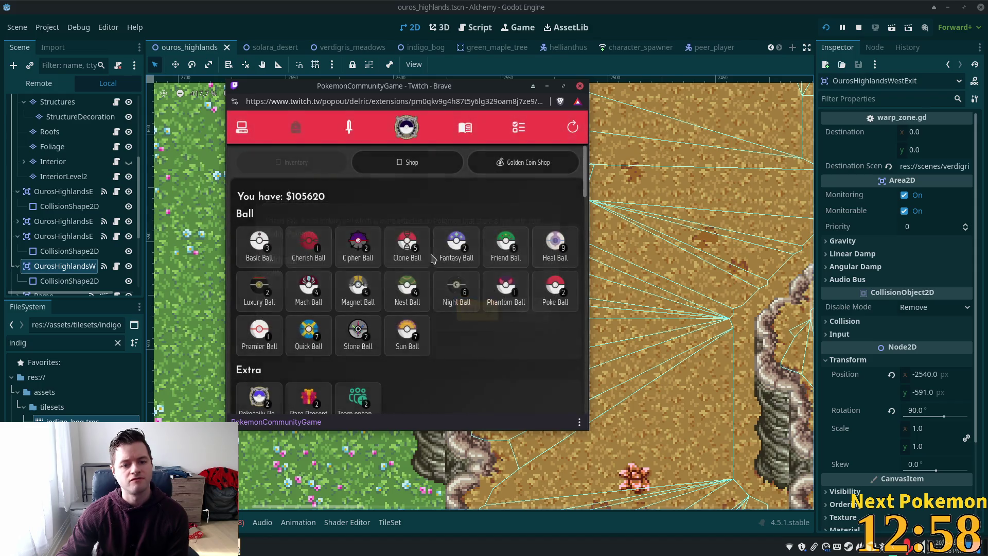
pyautogui.click(407, 288)
pyautogui.click(520, 302)
# Step: View the Night, Magnet, Mach, Luxury, Cipher, Clone and Cherish Balls' details, cancelling each
pyautogui.click(440, 290)
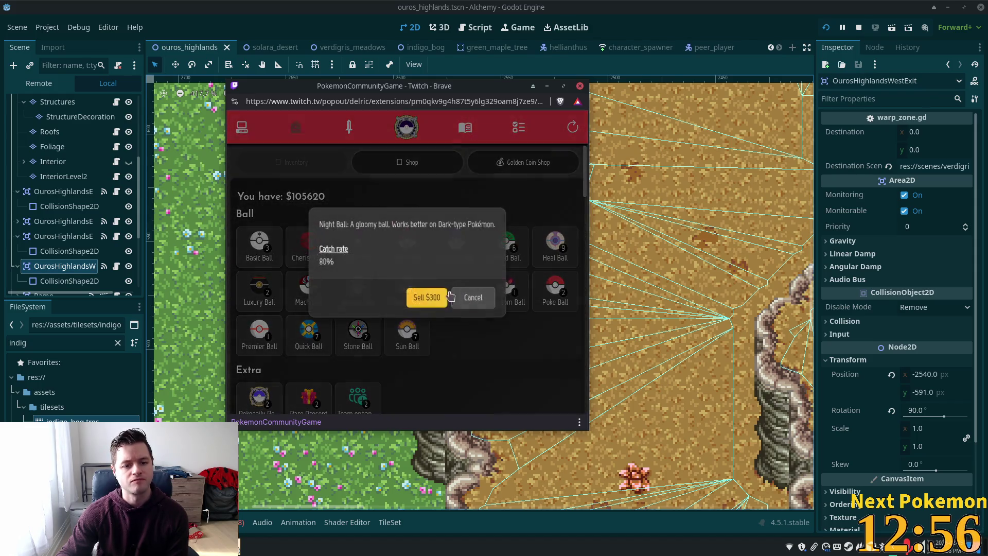
pyautogui.click(473, 298)
pyautogui.click(358, 288)
pyautogui.click(513, 303)
pyautogui.click(309, 288)
pyautogui.click(520, 303)
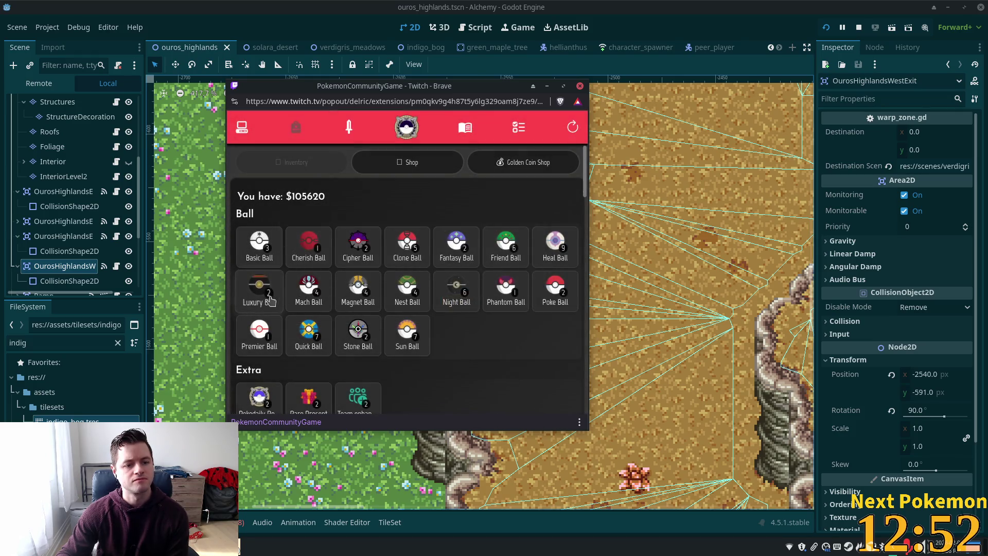
pyautogui.click(271, 301)
pyautogui.click(517, 304)
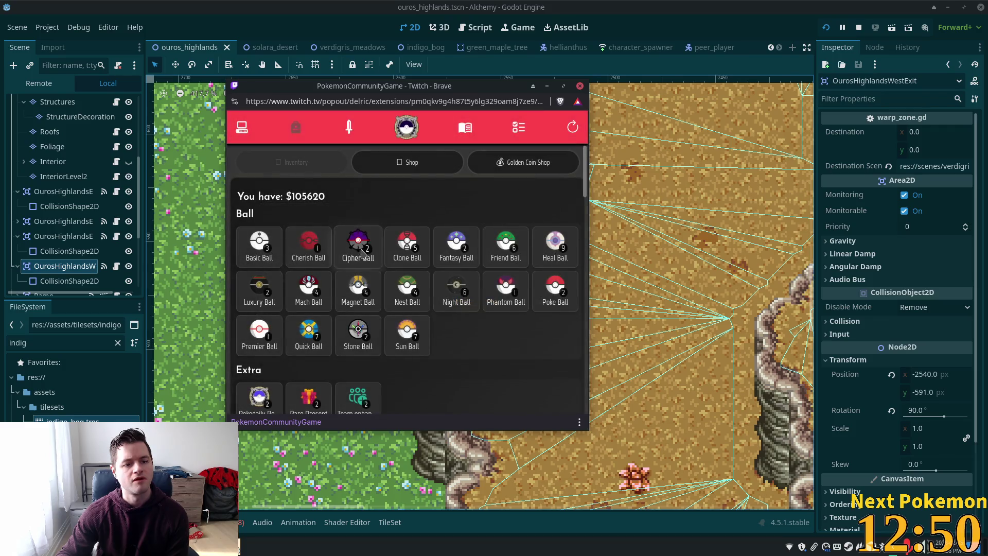
pyautogui.click(360, 252)
pyautogui.click(514, 304)
pyautogui.click(399, 252)
pyautogui.click(520, 304)
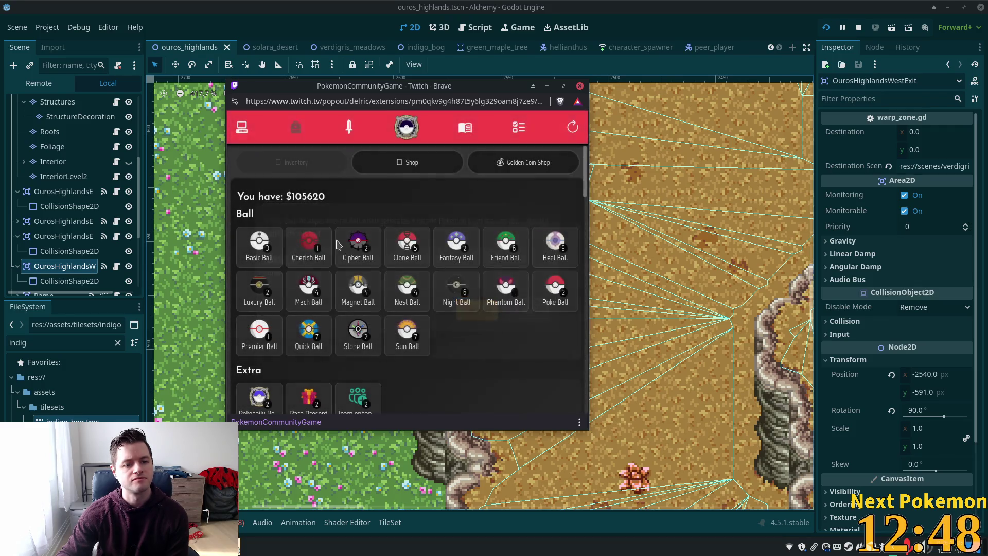
pyautogui.click(309, 247)
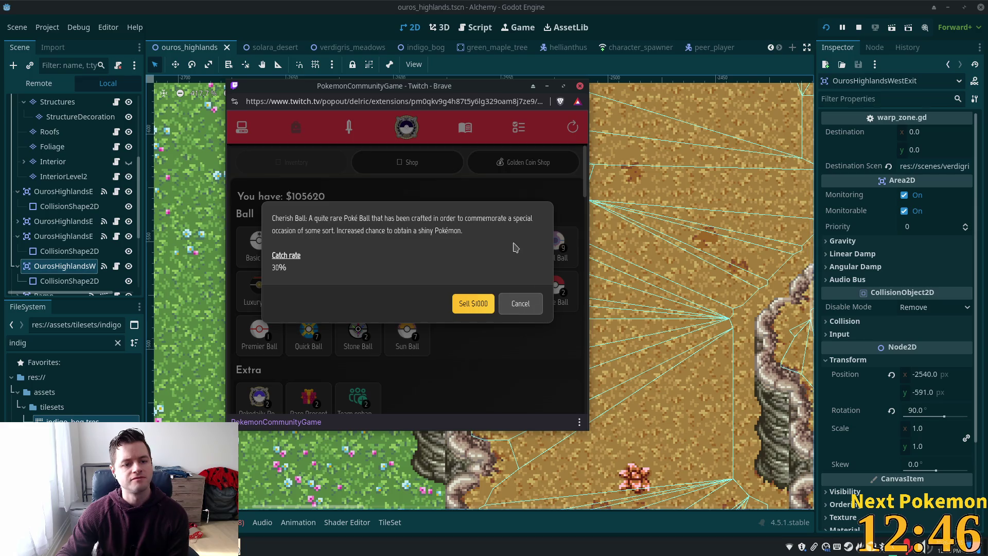
pyautogui.click(520, 304)
pyautogui.click(308, 247)
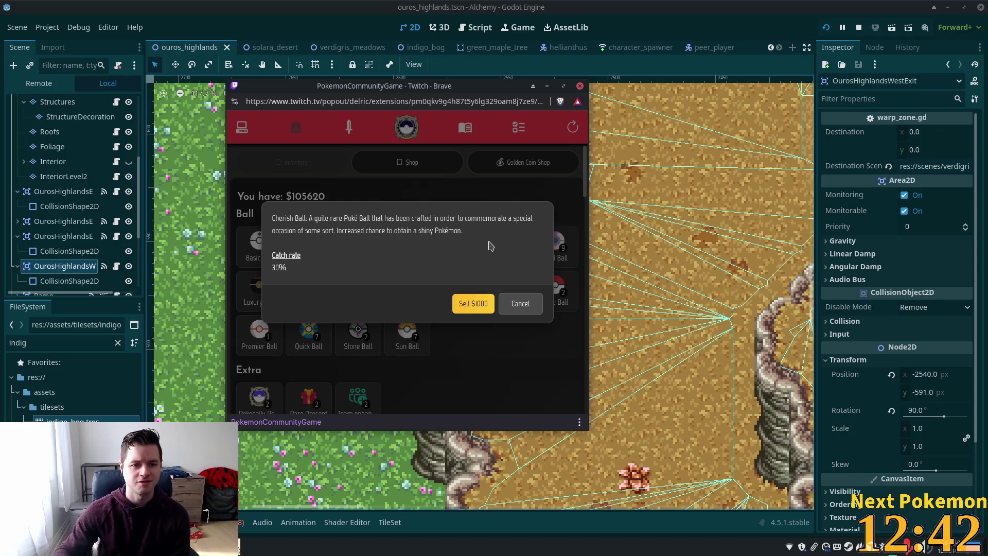
pyautogui.click(528, 308)
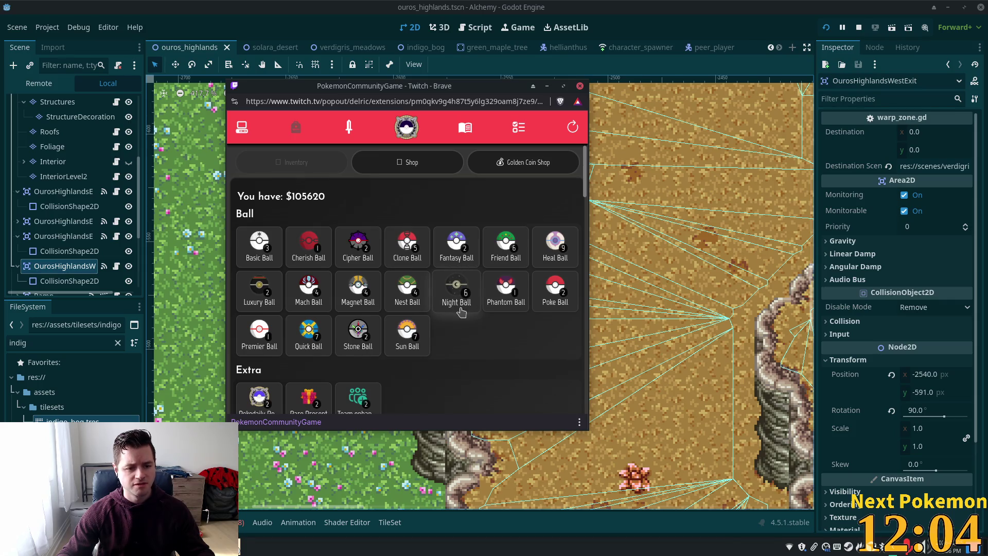
# Step: Scroll down to the Battle and Evolution items, then minimize the Twitch window
pyautogui.scroll(-3, 458, 314)
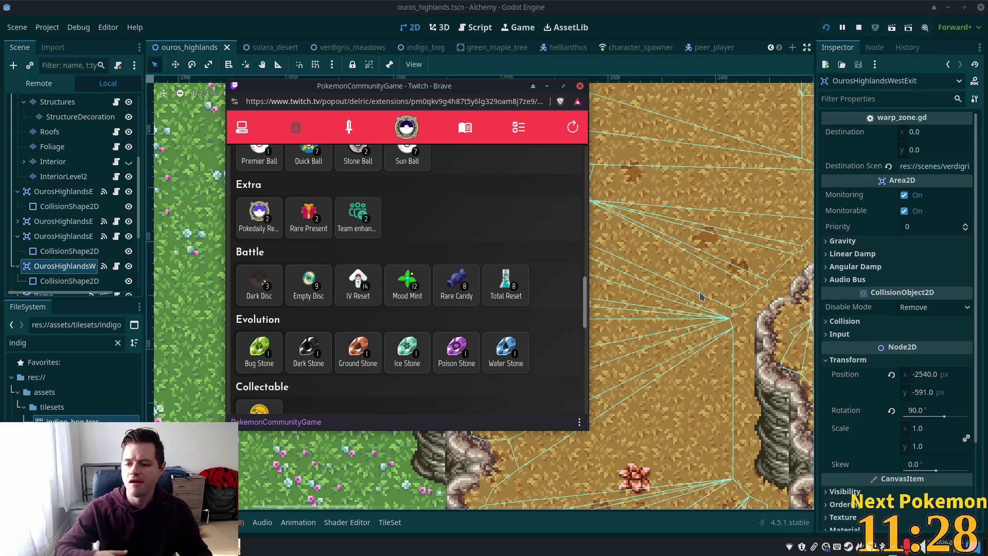
pyautogui.click(719, 20)
# Step: Switch to the verdigris_meadows scene and pan the map to the dirt ledge
pyautogui.scroll(-4, 476, 265)
pyautogui.scroll(5, 411, 206)
pyautogui.hscroll(-5, 360, 129)
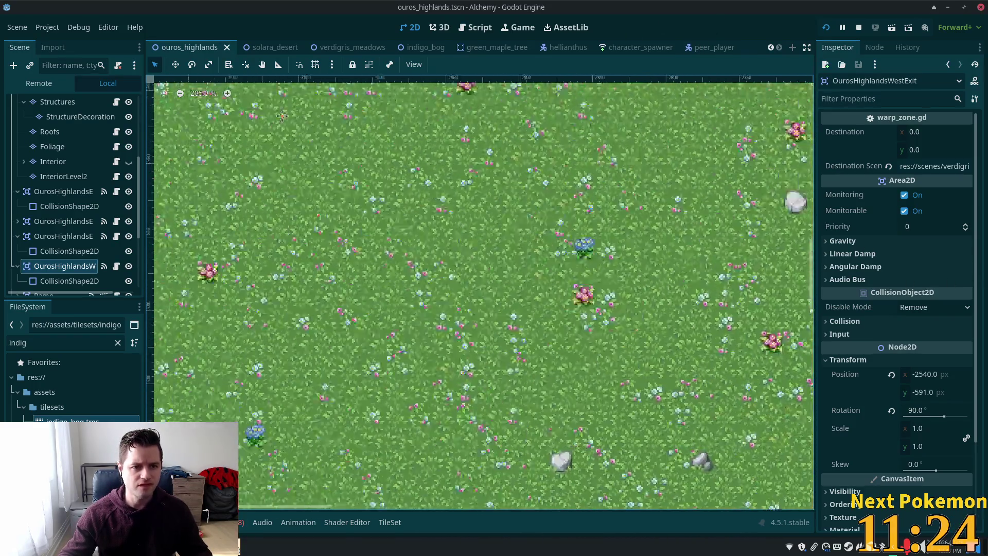
pyautogui.hscroll(5, 463, 232)
pyautogui.hscroll(-10, 566, 283)
pyautogui.scroll(-1, 634, 324)
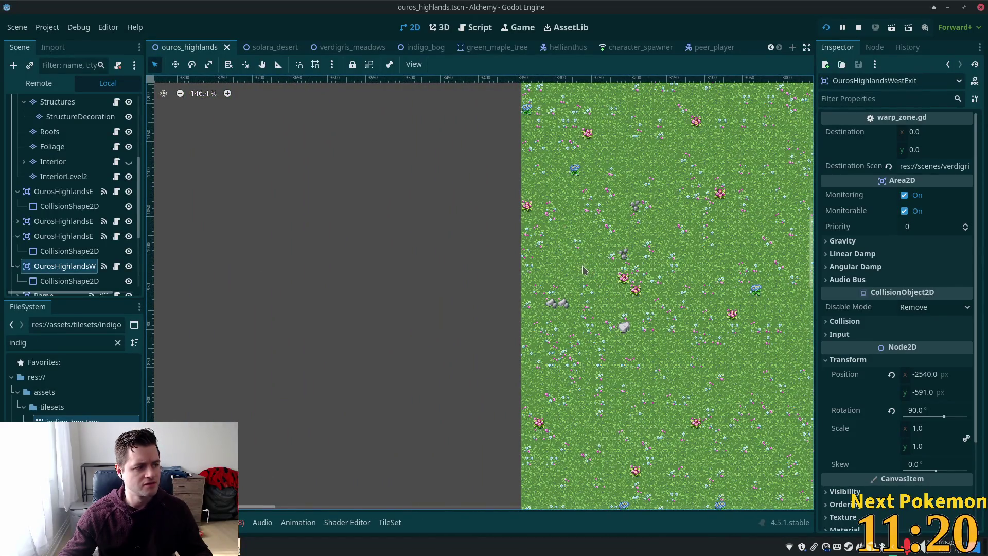
pyautogui.hscroll(-2, 584, 270)
pyautogui.hscroll(5, 584, 269)
pyautogui.scroll(2, 585, 270)
pyautogui.scroll(4, 584, 270)
pyautogui.scroll(-5, 364, 357)
pyautogui.hscroll(3, 364, 357)
pyautogui.hscroll(3, 337, 479)
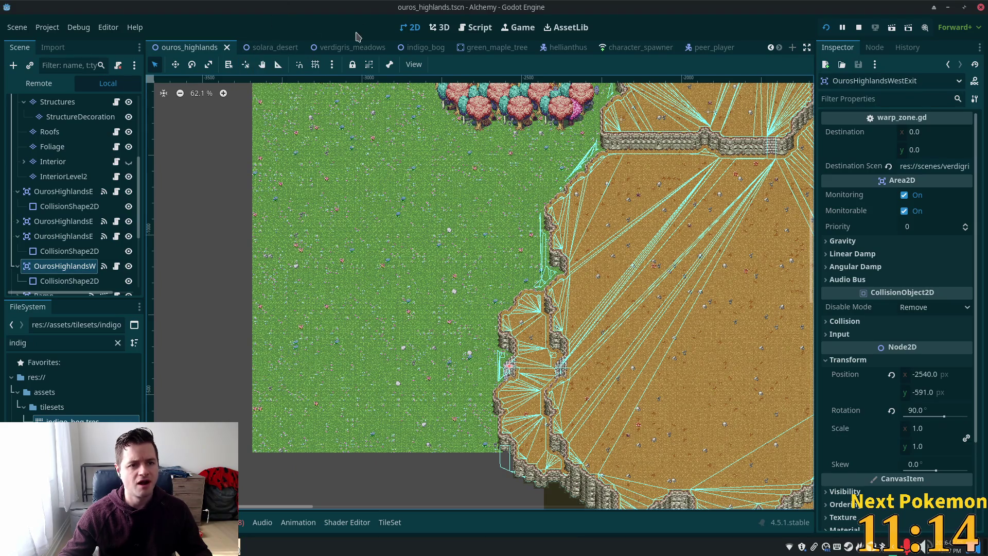
pyautogui.click(343, 47)
pyautogui.scroll(-5, 410, 282)
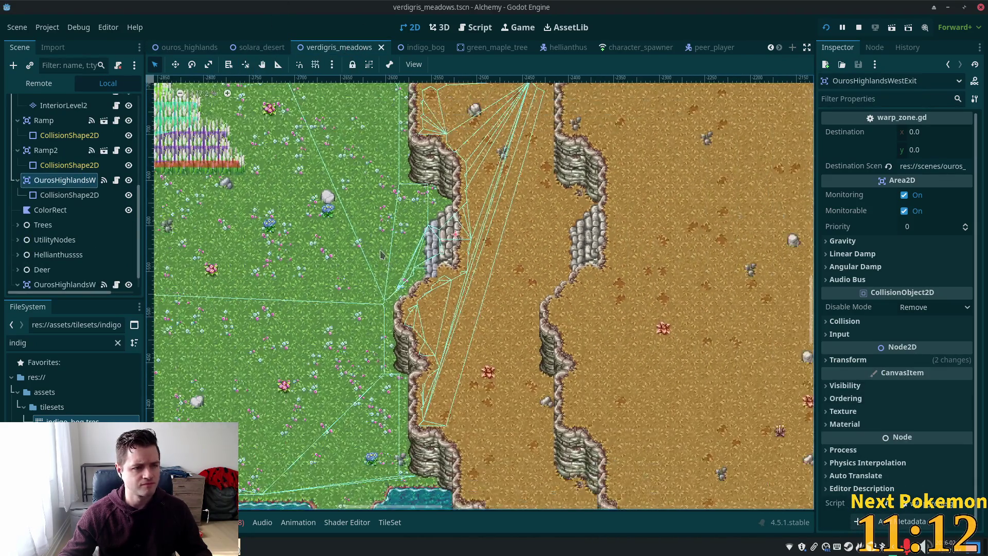
pyautogui.scroll(10, 410, 282)
pyautogui.hscroll(-10, 410, 283)
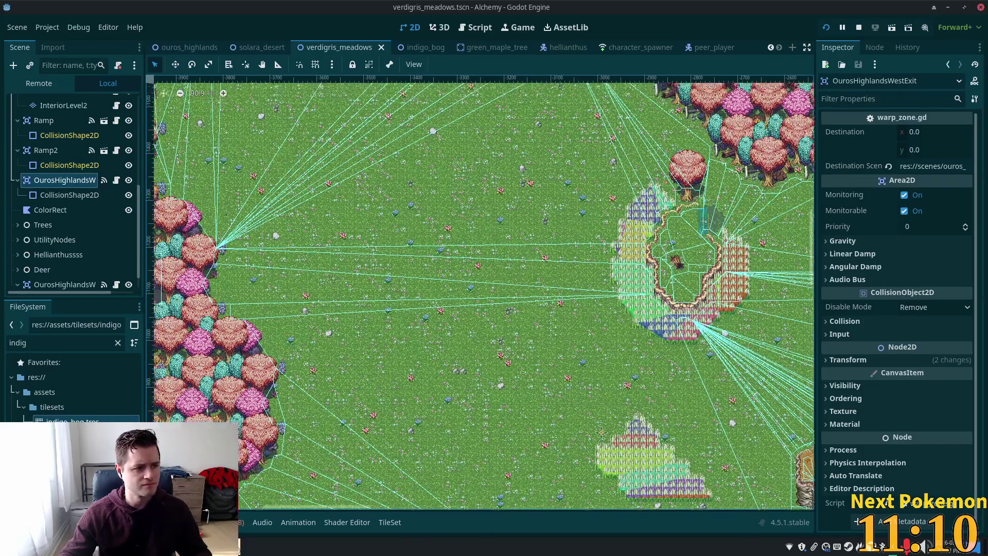
pyautogui.scroll(8, 496, 236)
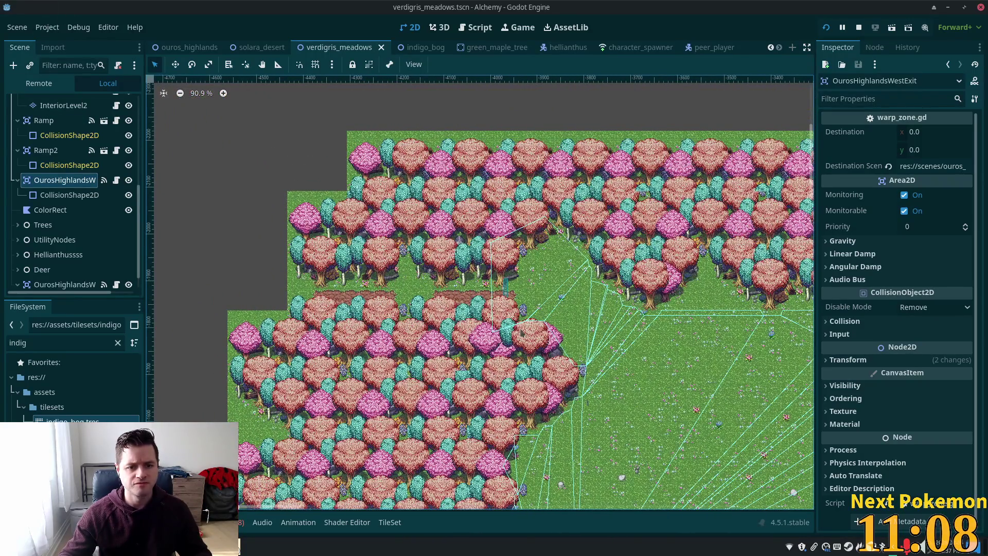
pyautogui.scroll(2, 488, 260)
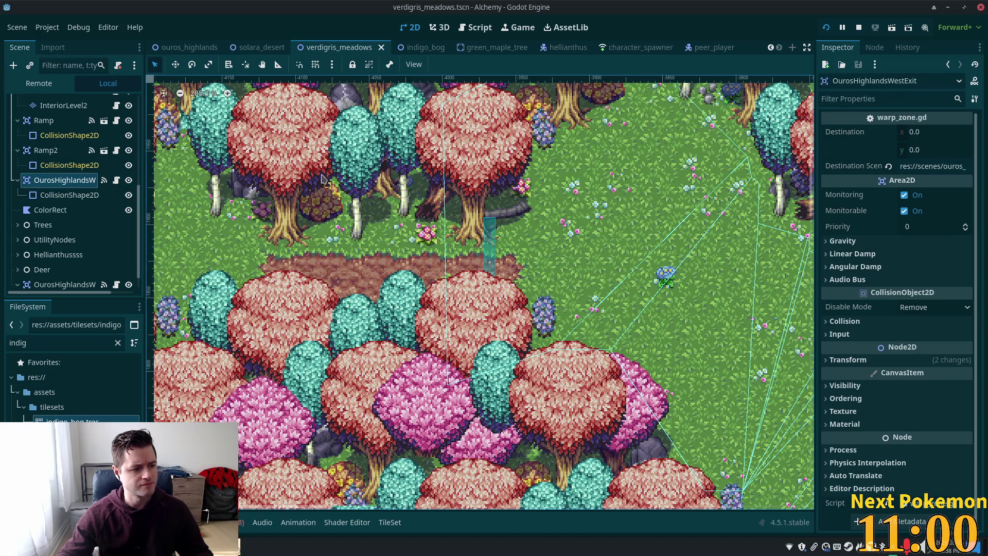
# Step: Move OurosHighlandsWestExit2 about 60 px left and save verdigris_meadows
pyautogui.click(487, 256)
pyautogui.click(103, 265)
pyautogui.click(175, 64)
pyautogui.moveTo(360, 172); pyautogui.dragTo(324, 169)
pyautogui.click(319, 167)
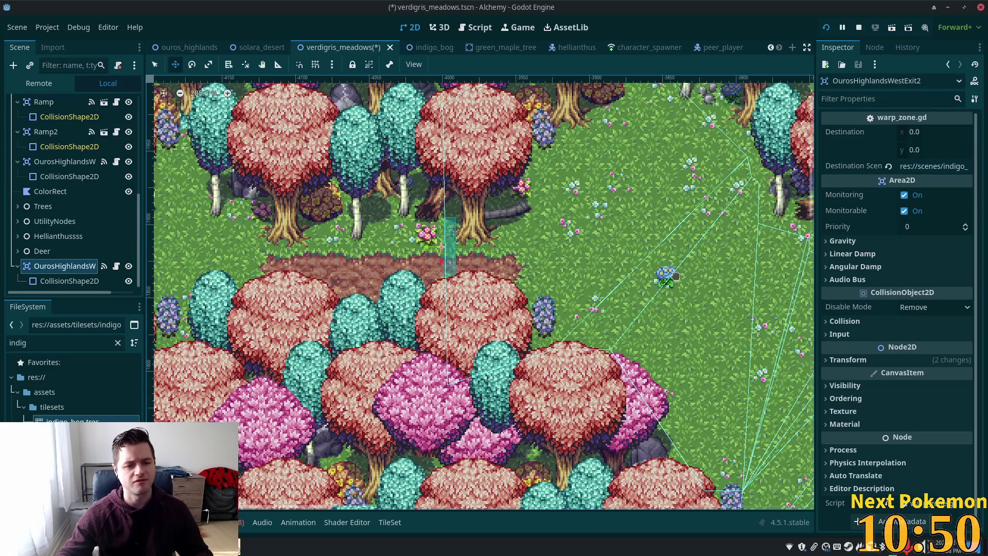
pyautogui.hotkey('ctrl', 's')
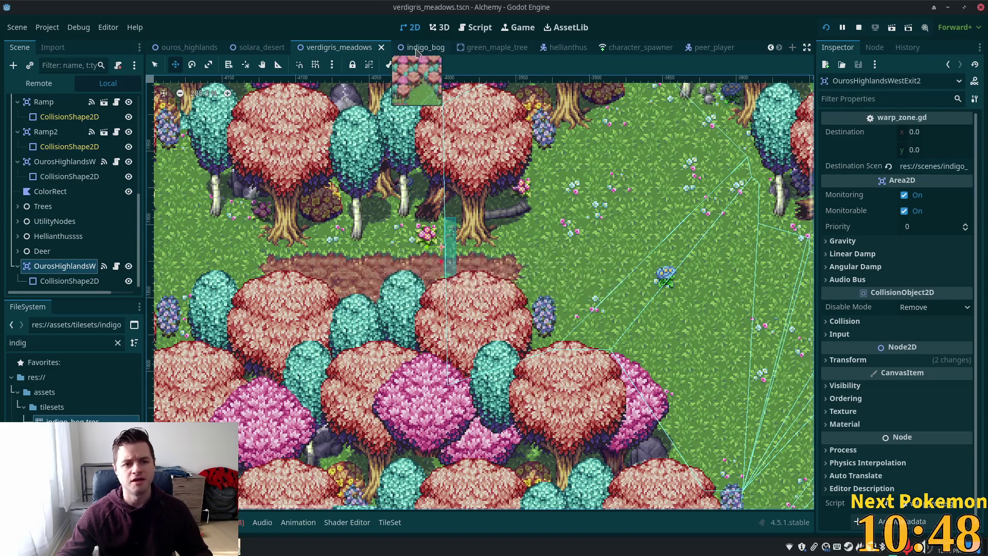
# Step: Nudge indigo_bog's OurosHighlandsWestExit about 20 px right, save, and run the project
pyautogui.click(418, 49)
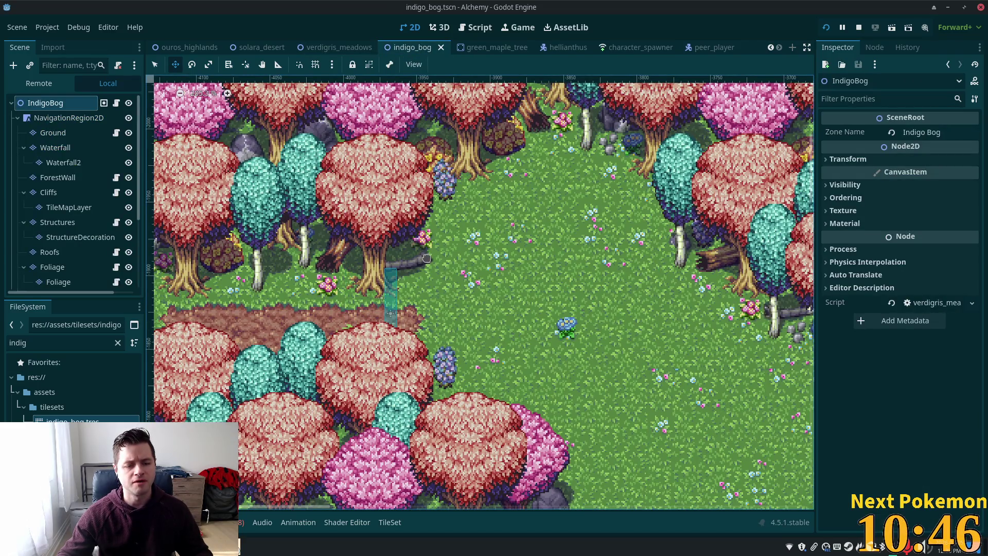
pyautogui.click(155, 64)
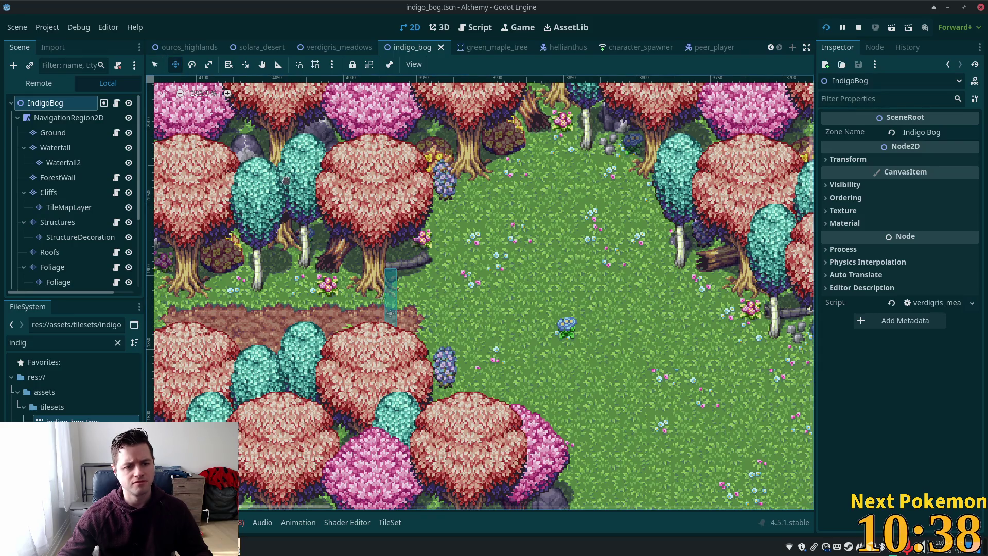
pyautogui.click(390, 296)
pyautogui.click(64, 265)
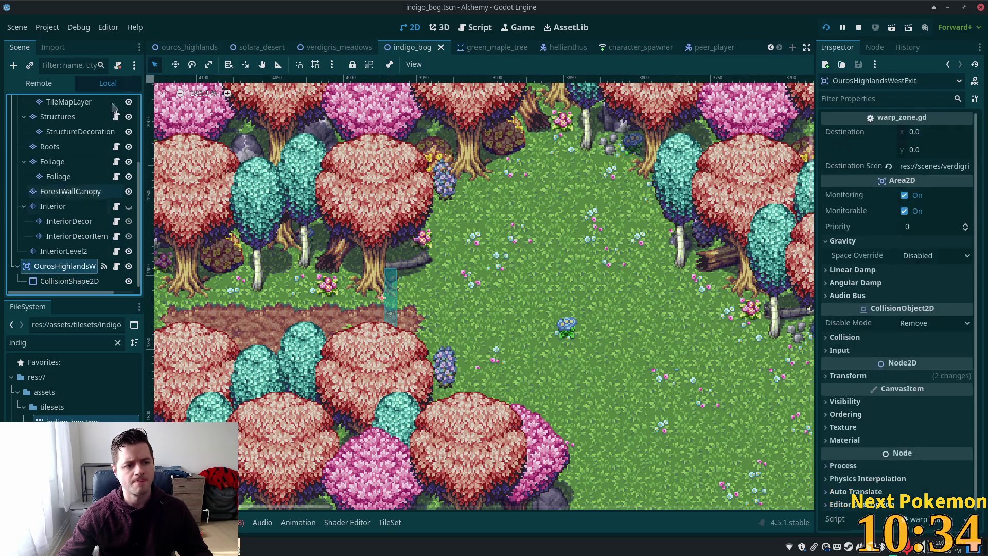
pyautogui.click(178, 70)
pyautogui.moveTo(388, 219); pyautogui.dragTo(398, 220)
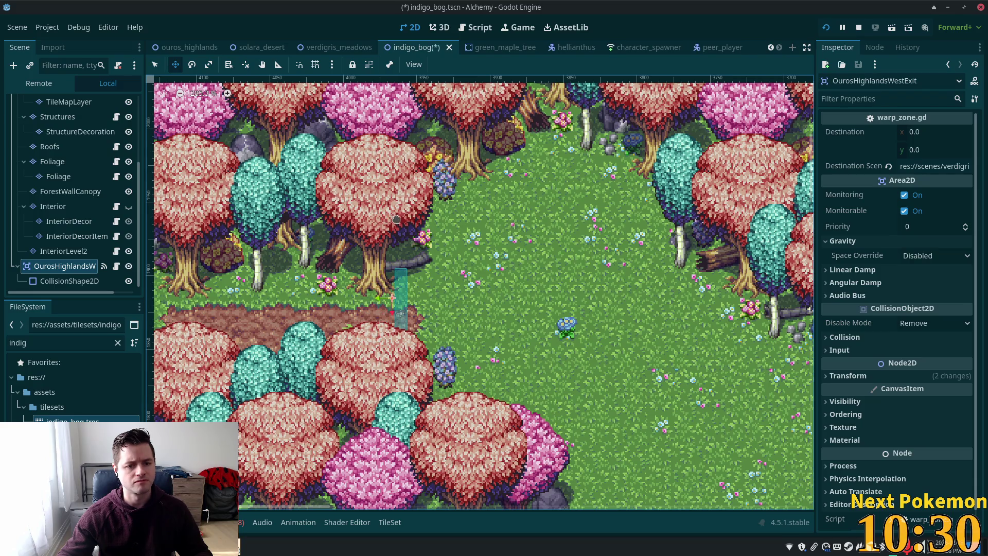
pyautogui.hotkey('ctrl', 's')
pyautogui.click(826, 28)
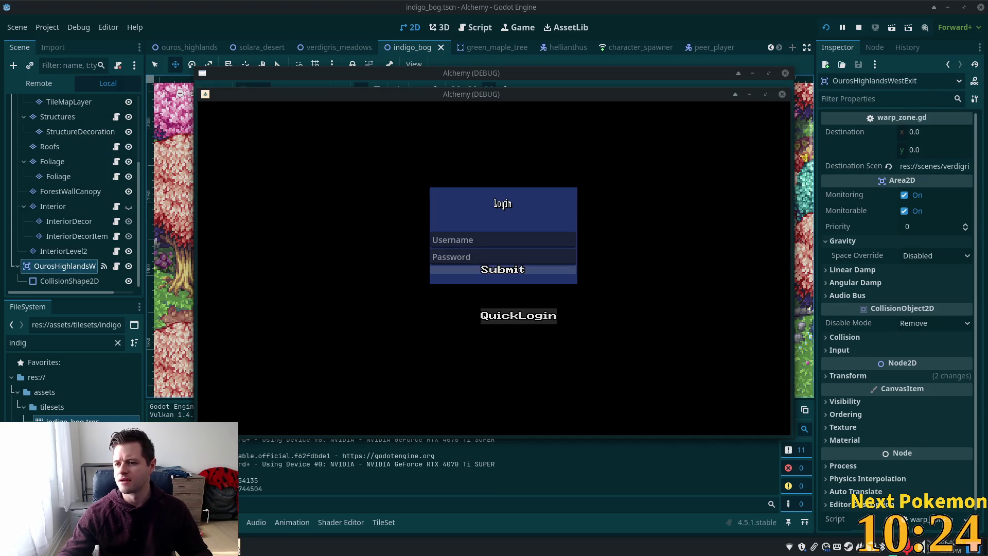
# Step: QuickLogin and walk the player west into Indigo Bog toward the map edge
pyautogui.click(518, 315)
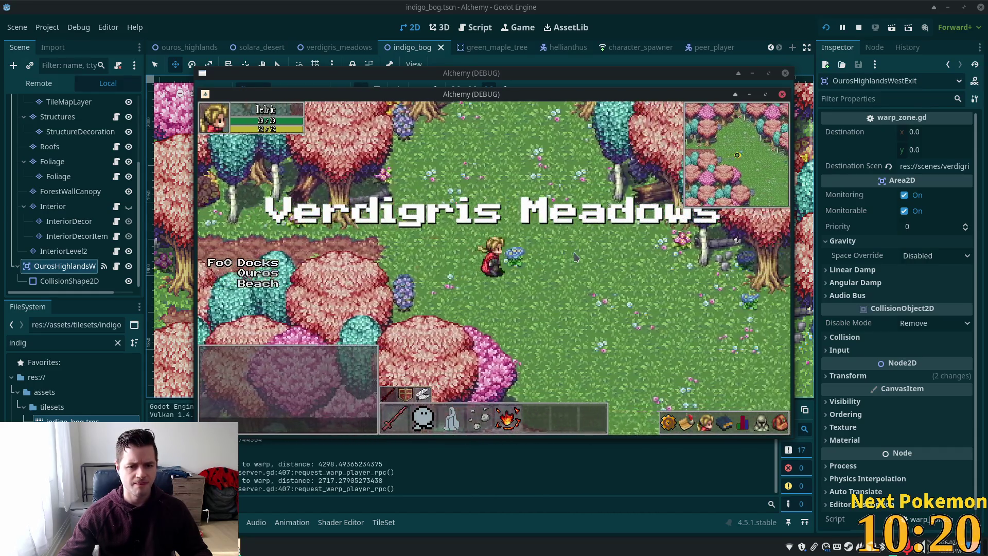
pyautogui.press('w')
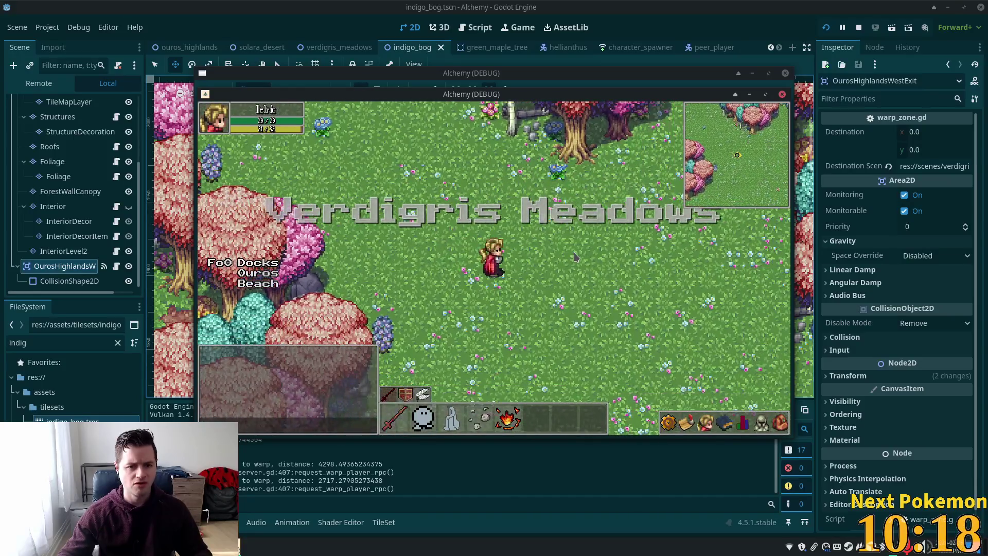
pyautogui.press('a')
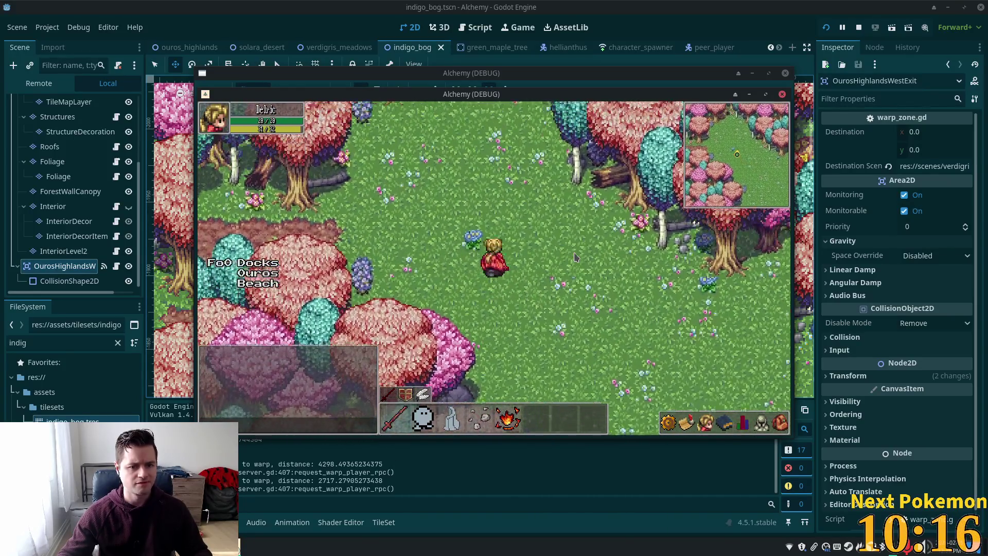
pyautogui.press('a')
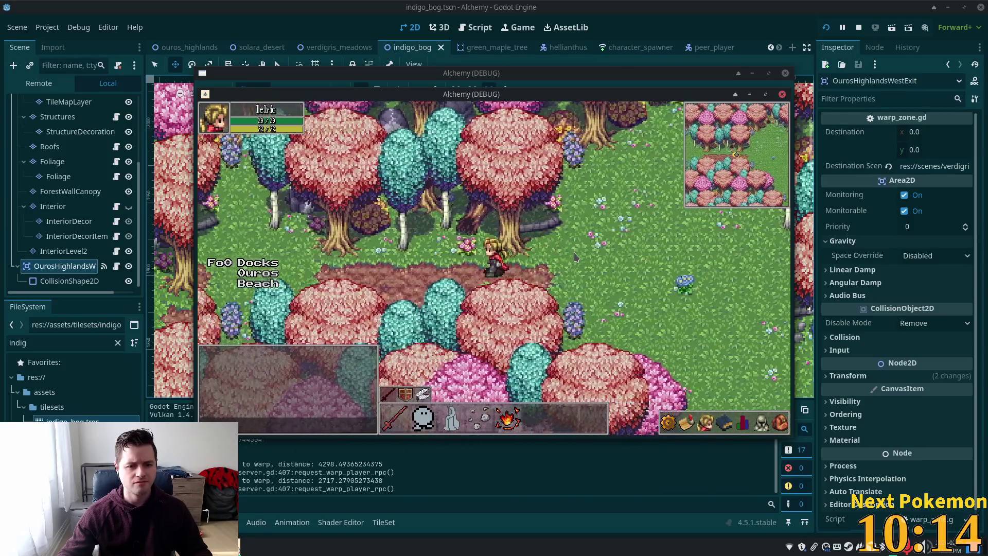
pyautogui.press('a')
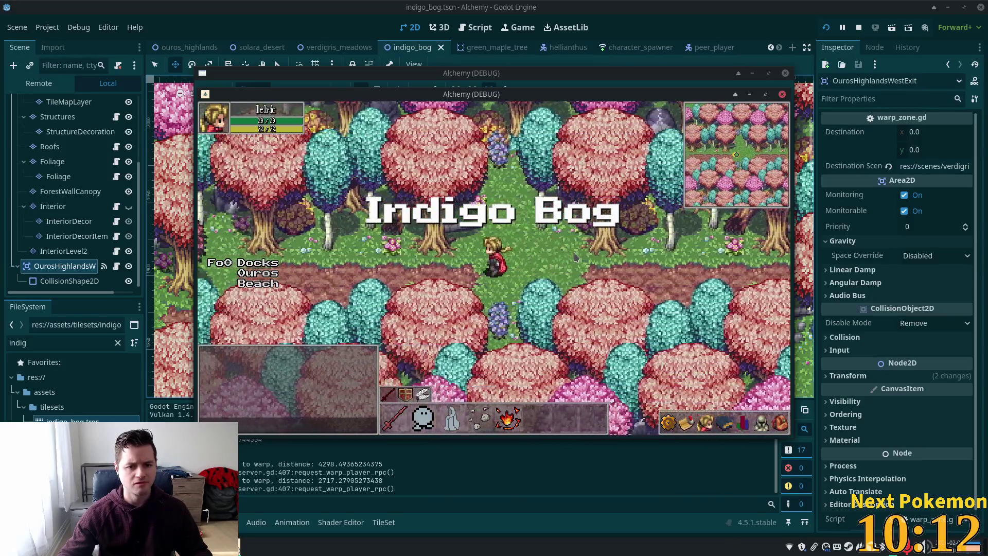
pyautogui.press('a')
pyautogui.press('a')
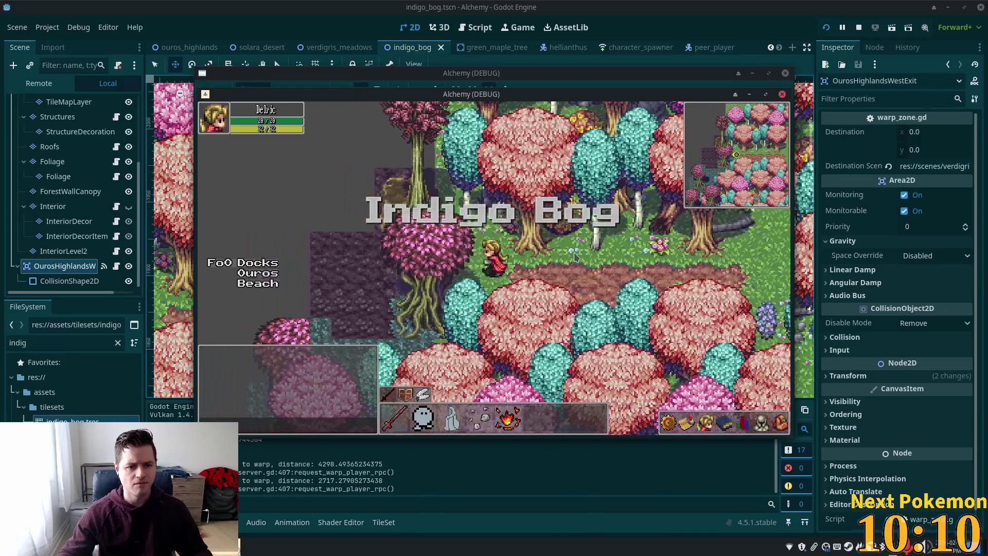
pyautogui.press('a')
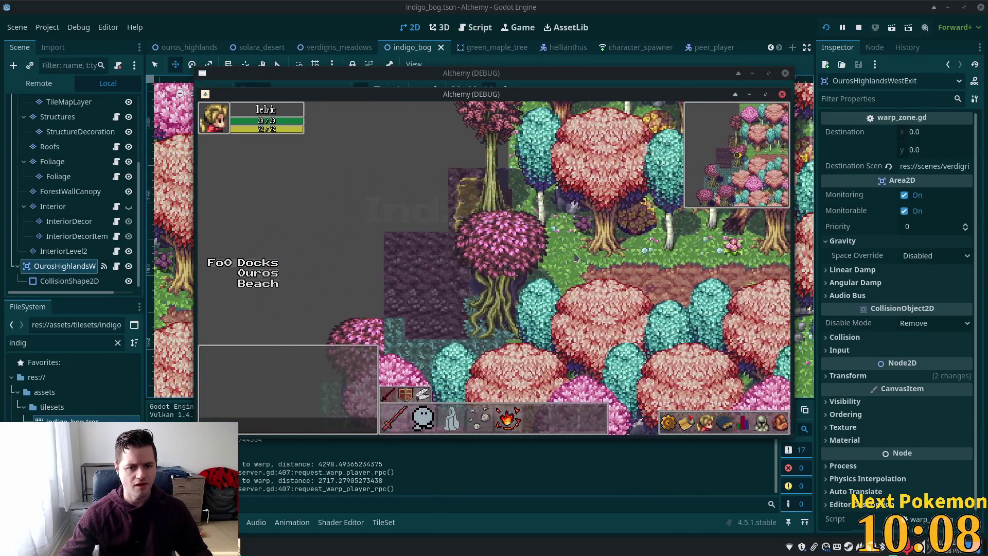
pyautogui.press('a')
pyautogui.press('a')
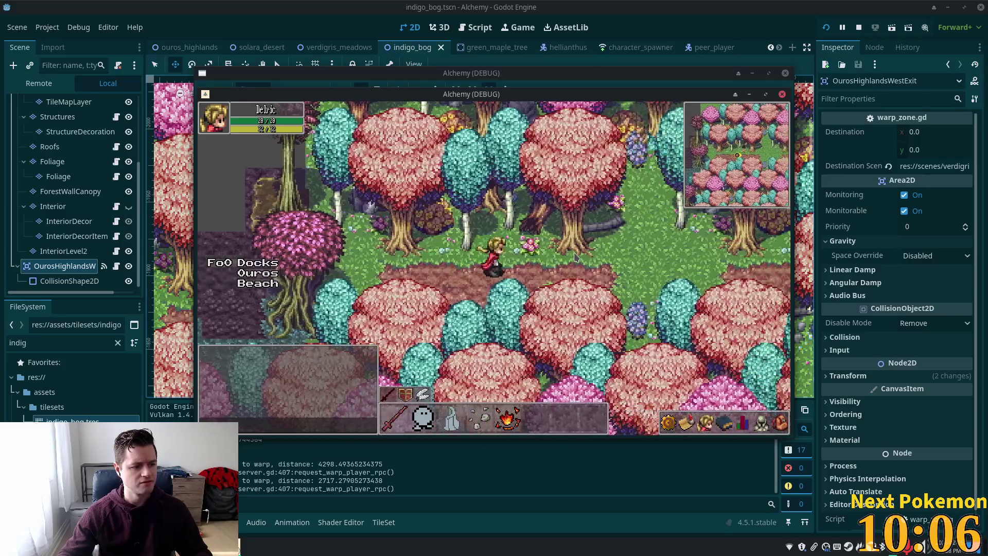
# Step: Walk back east through the warp into Verdigris Meadows and south away from the trees
pyautogui.press('d')
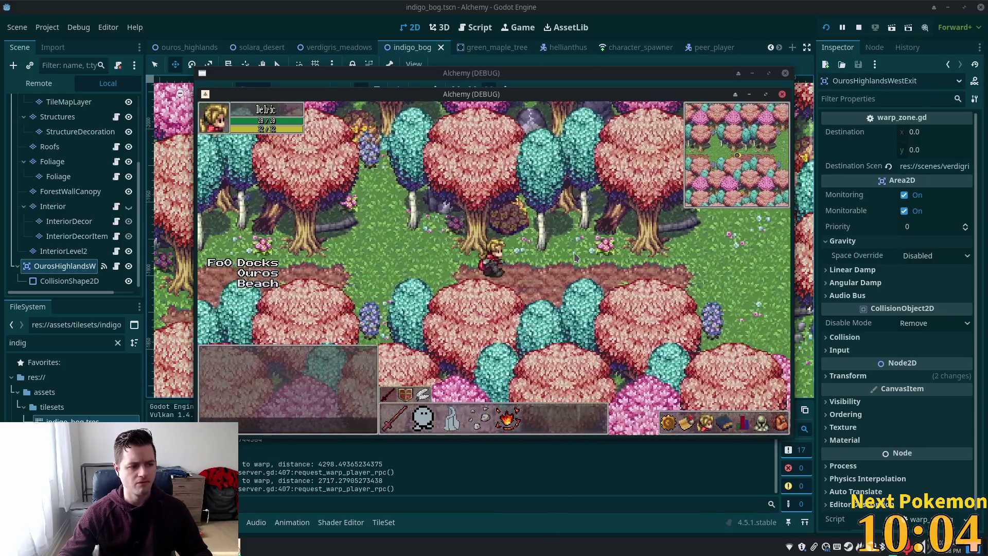
pyautogui.press('d')
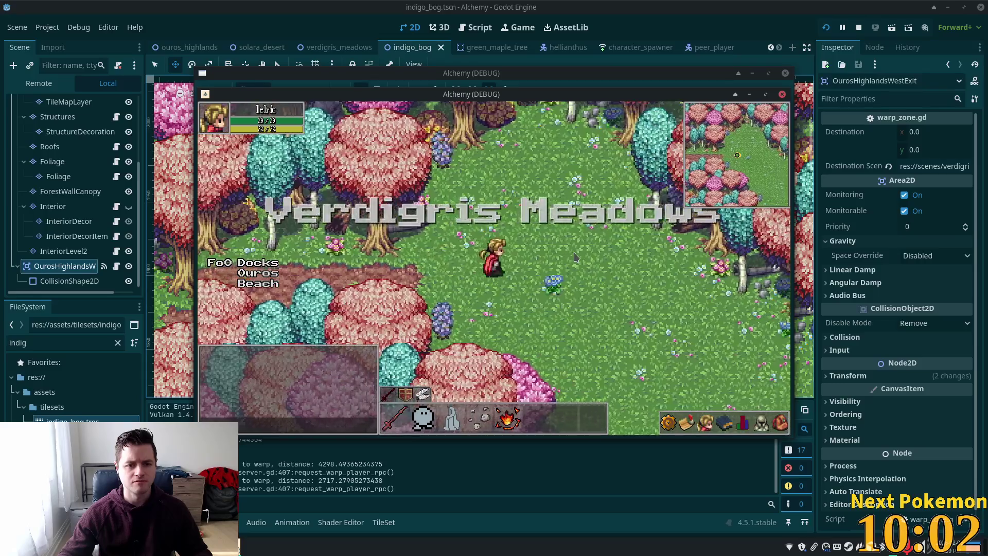
pyautogui.press('s')
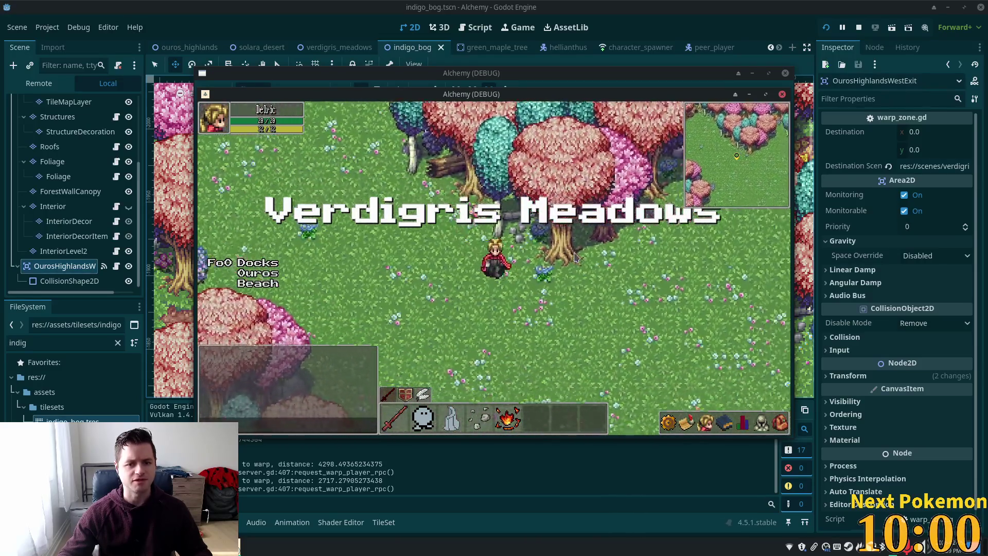
pyautogui.press('s')
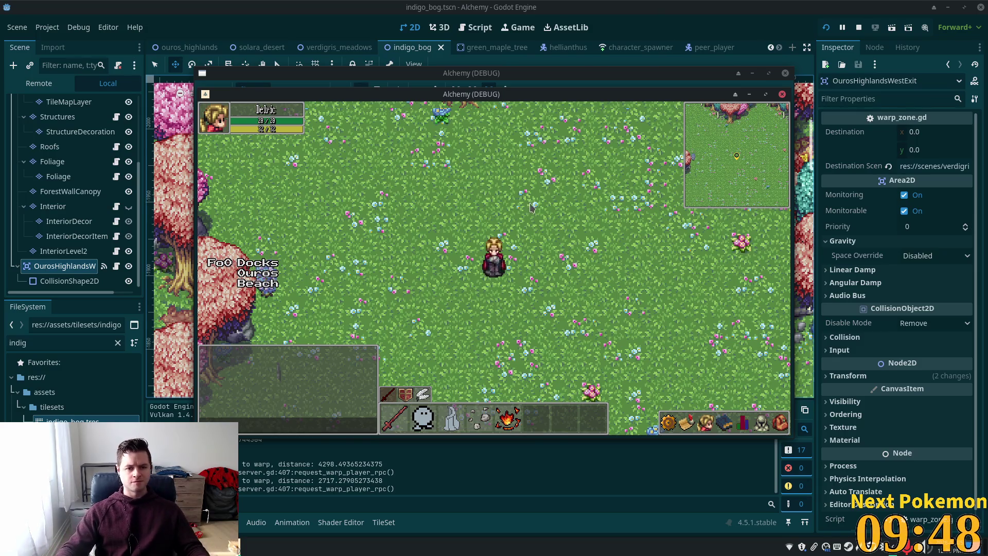
# Step: Walk up-left onto the dirt path and west again into Indigo Bog's western edge
pyautogui.press('w')
pyautogui.press('a')
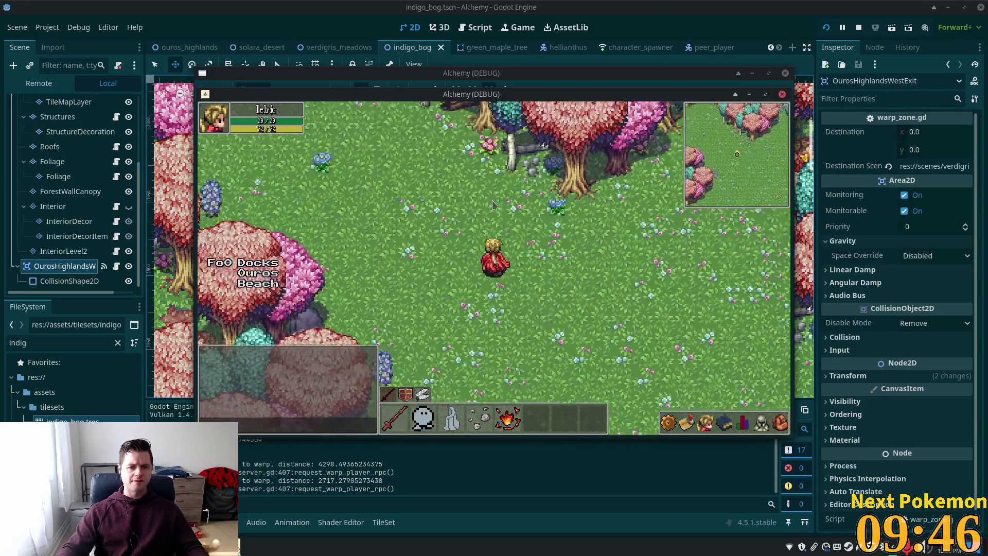
pyautogui.press('w')
pyautogui.press('a')
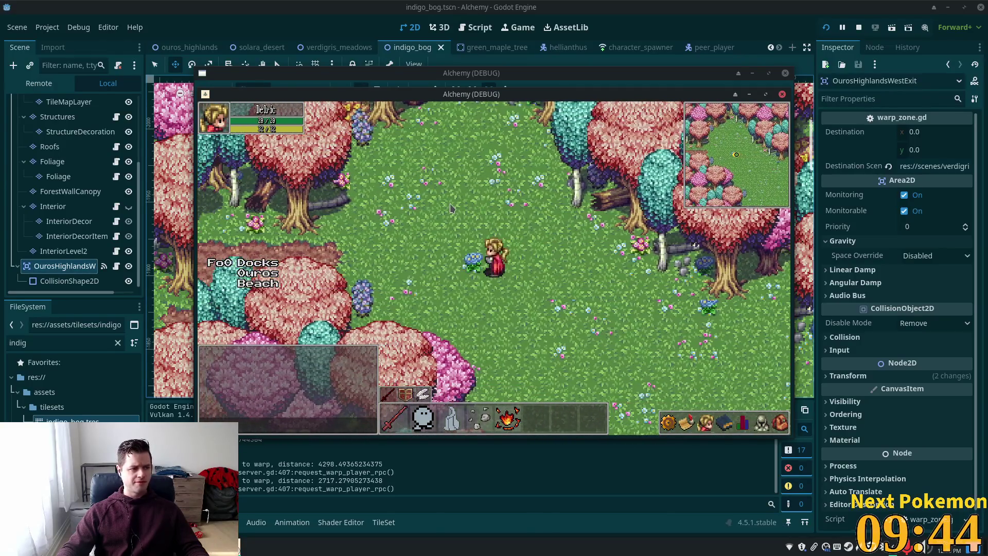
pyautogui.press('a')
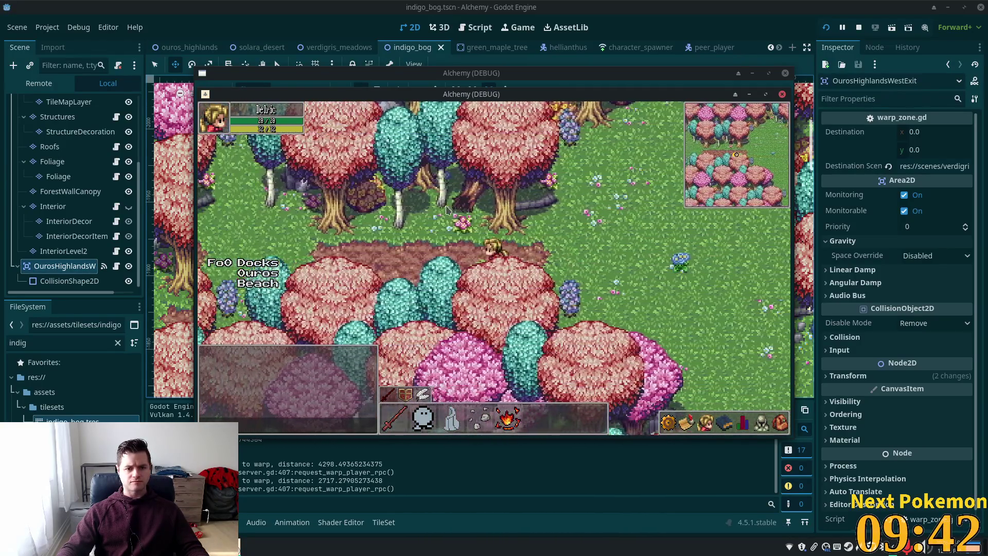
pyautogui.press('a')
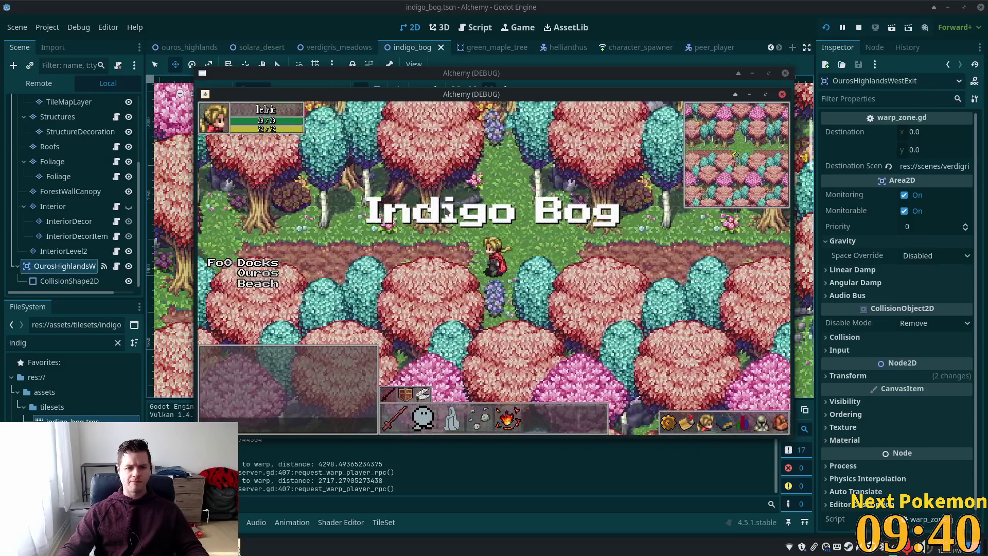
pyautogui.press('a')
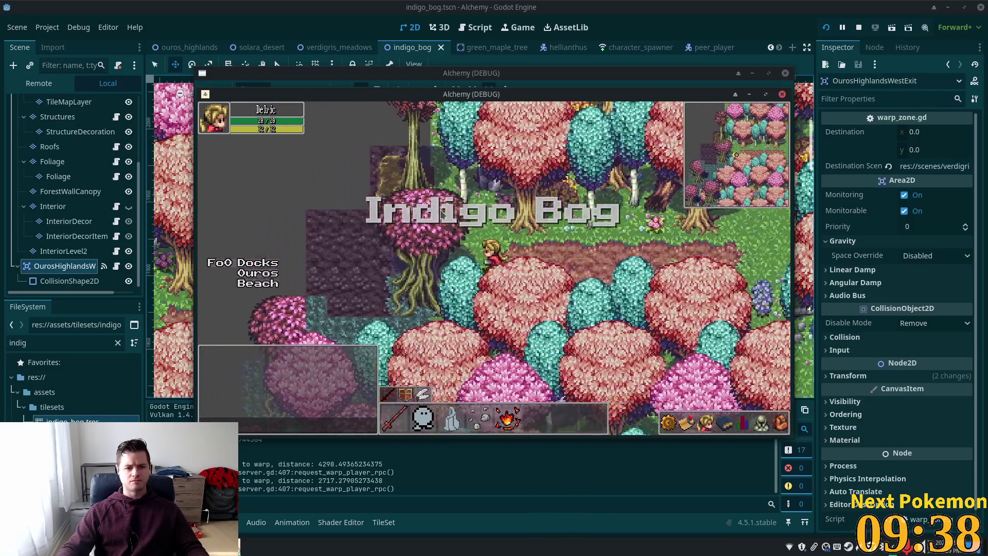
pyautogui.press('a')
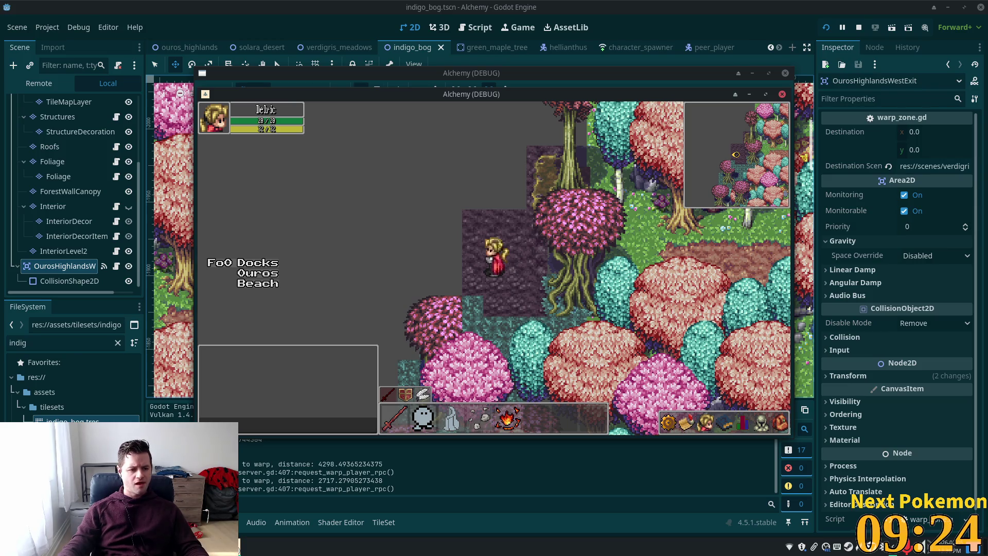
# Step: Review the Rainforest Jungle itch.io tileset page and detach it into its own browser window
pyautogui.click(278, 506)
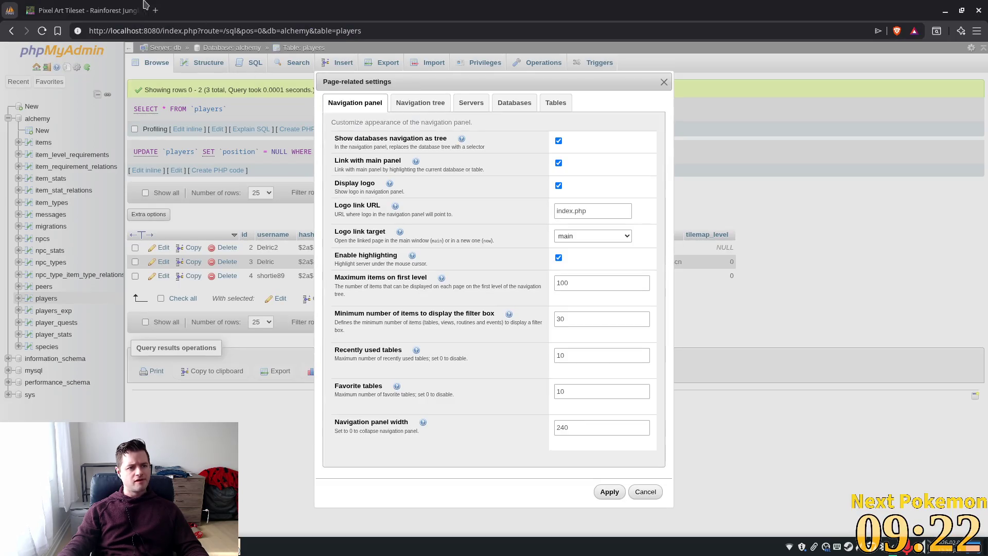
pyautogui.click(101, 11)
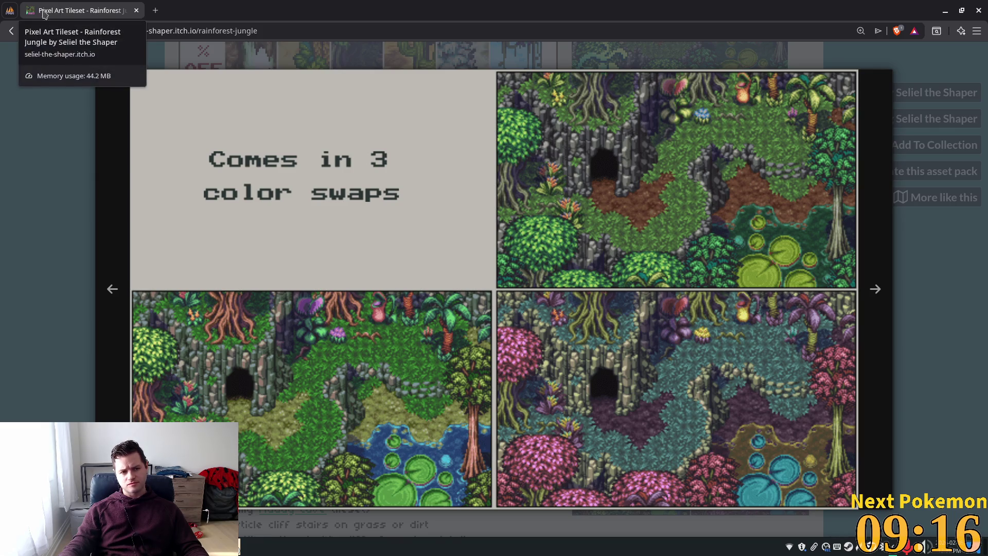
pyautogui.click(70, 145)
pyautogui.scroll(10, 69, 145)
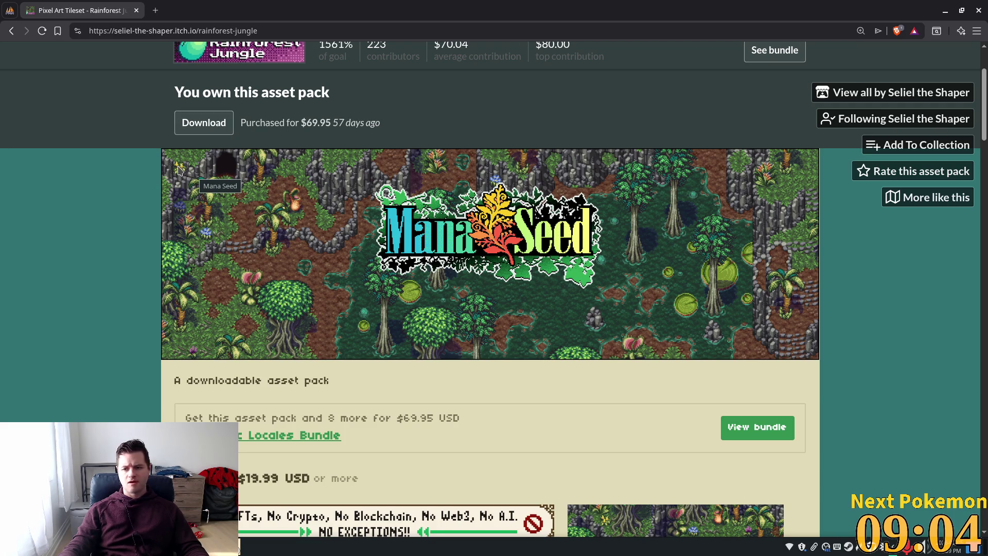
pyautogui.scroll(-1, 141, 141)
pyautogui.scroll(3, 119, 172)
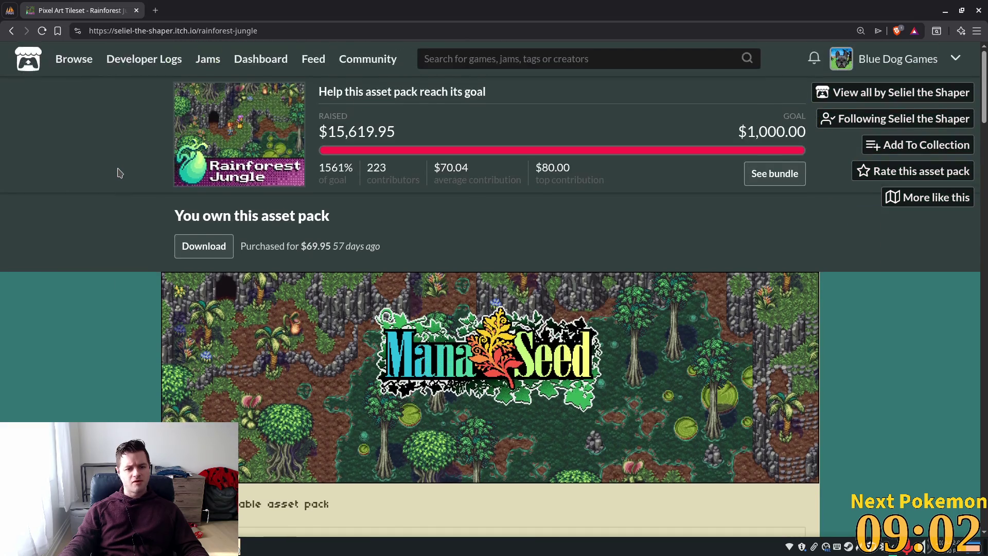
pyautogui.scroll(-1, 119, 173)
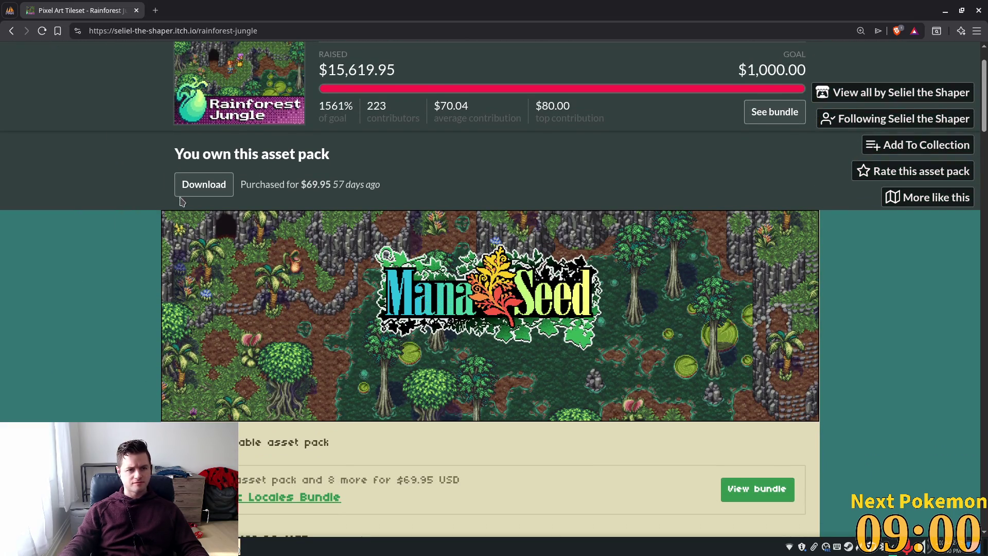
pyautogui.moveTo(74, 13)
pyautogui.mouseDown()
pyautogui.moveTo(710, 193)
pyautogui.moveTo(987, 170)
pyautogui.mouseUp()
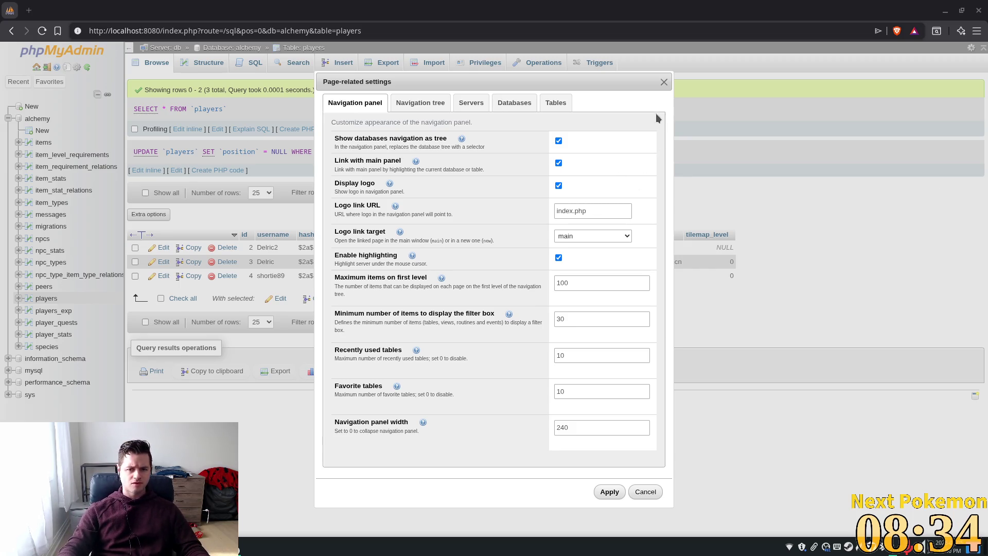
pyautogui.click(664, 82)
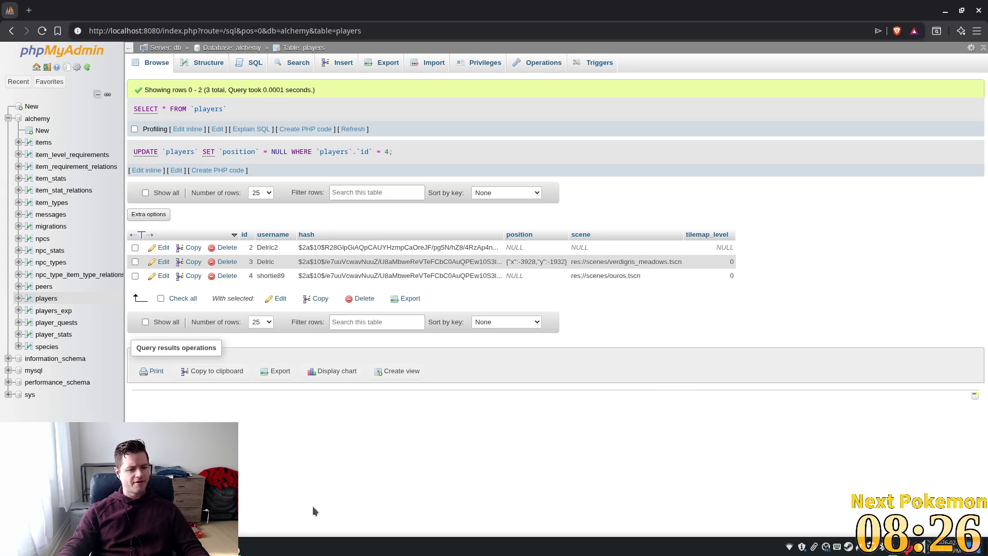
# Step: Bring the running Alchemy (DEBUG) game window to the front
pyautogui.click(287, 468)
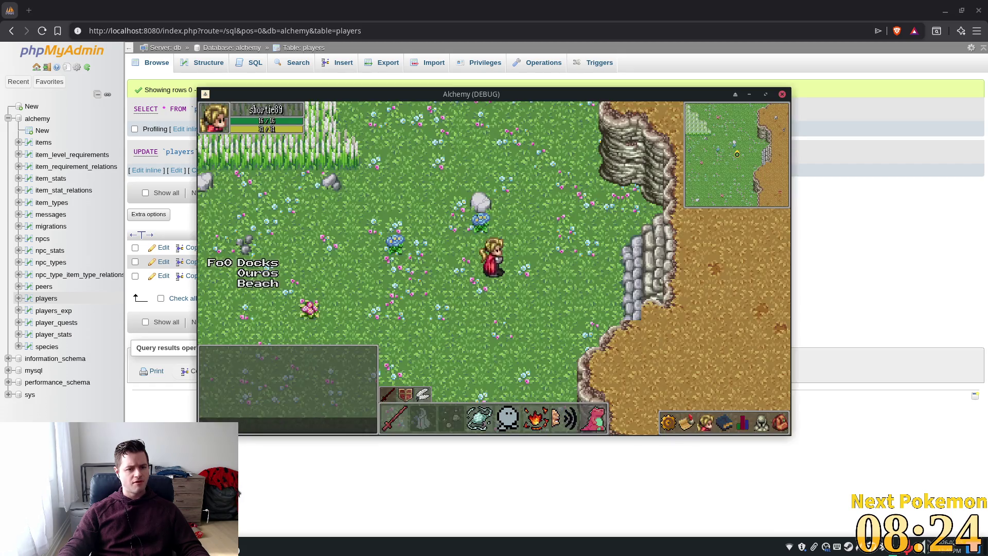
# Step: Walk the character left and up across the meadow past the pink trees
pyautogui.press('Left')
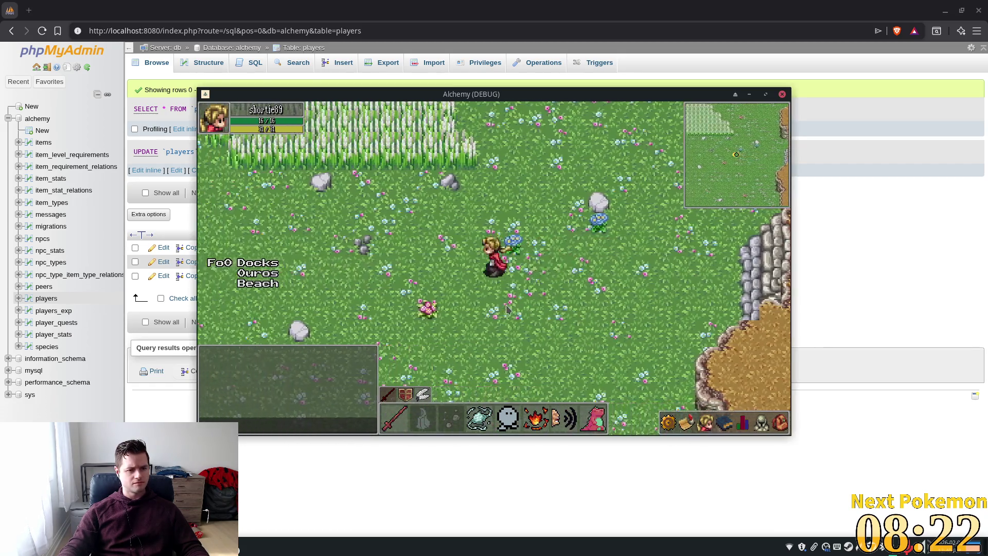
pyautogui.press('Up')
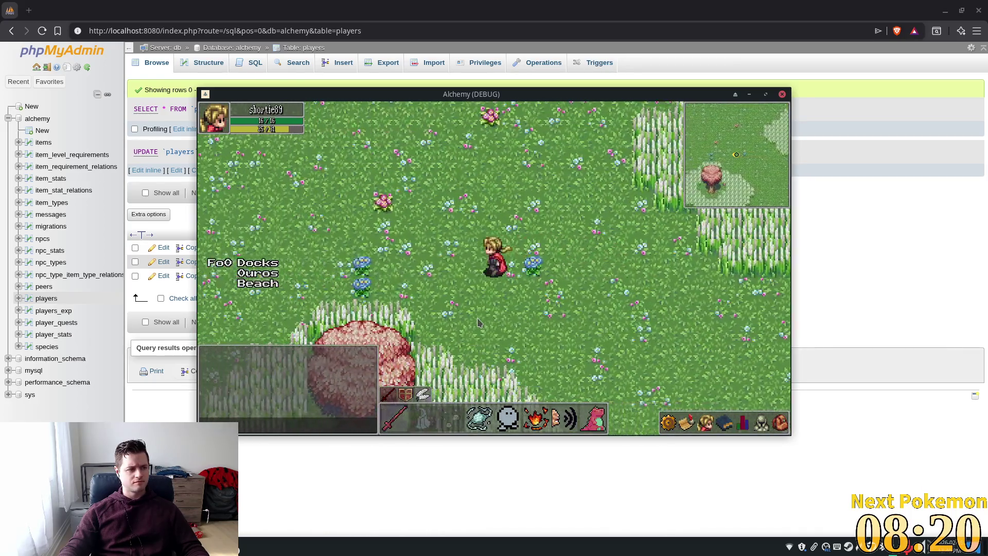
pyautogui.press('Up')
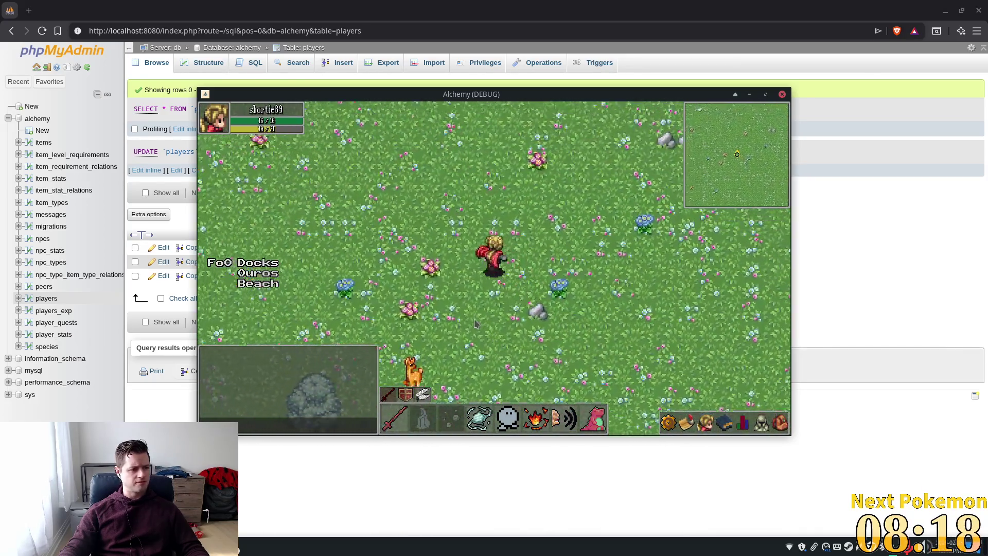
pyautogui.press('Left')
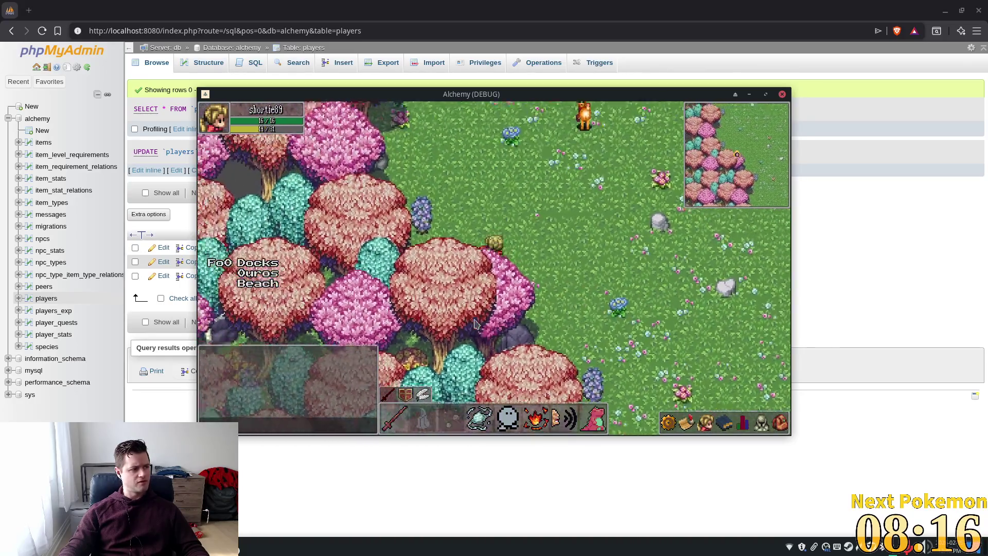
pyautogui.press('Down')
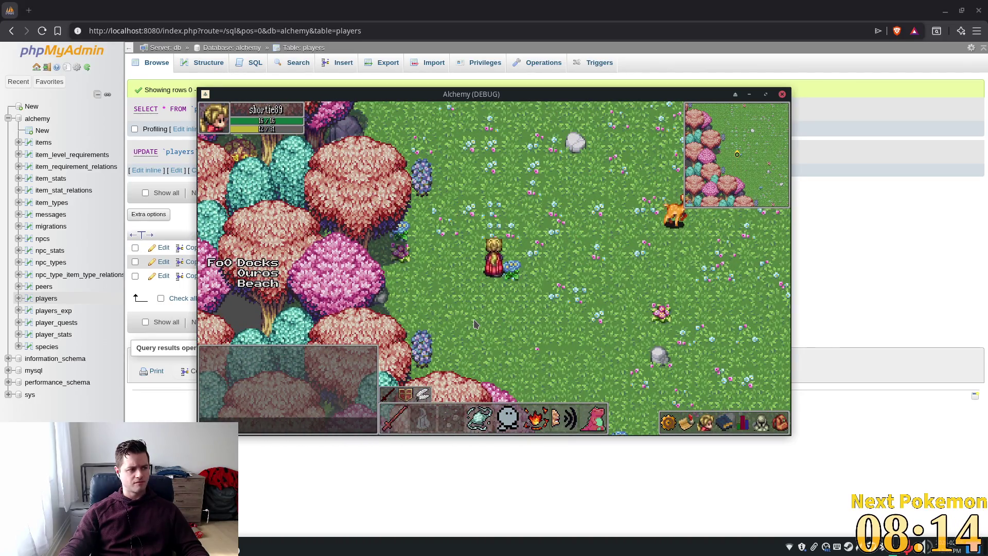
# Step: Walk up along the tree line, back south-east, then return to the Godot editor
pyautogui.press('Up')
pyautogui.press('Right')
pyautogui.press('Up')
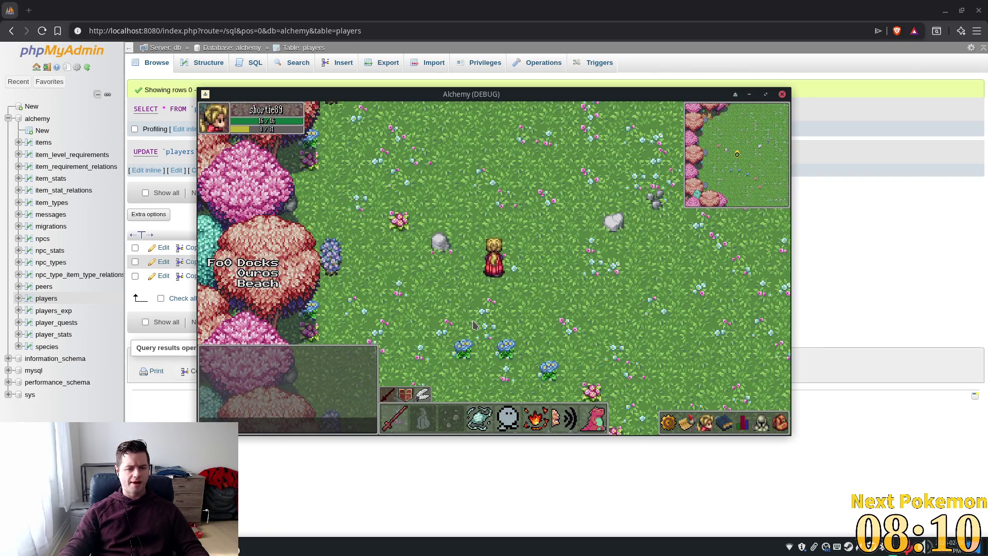
pyautogui.press('Up')
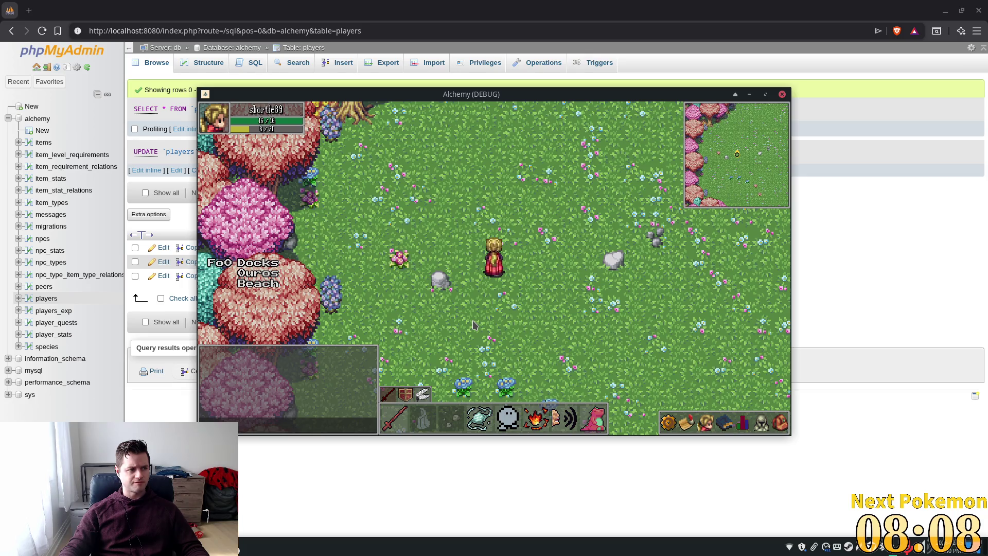
pyautogui.press('Up')
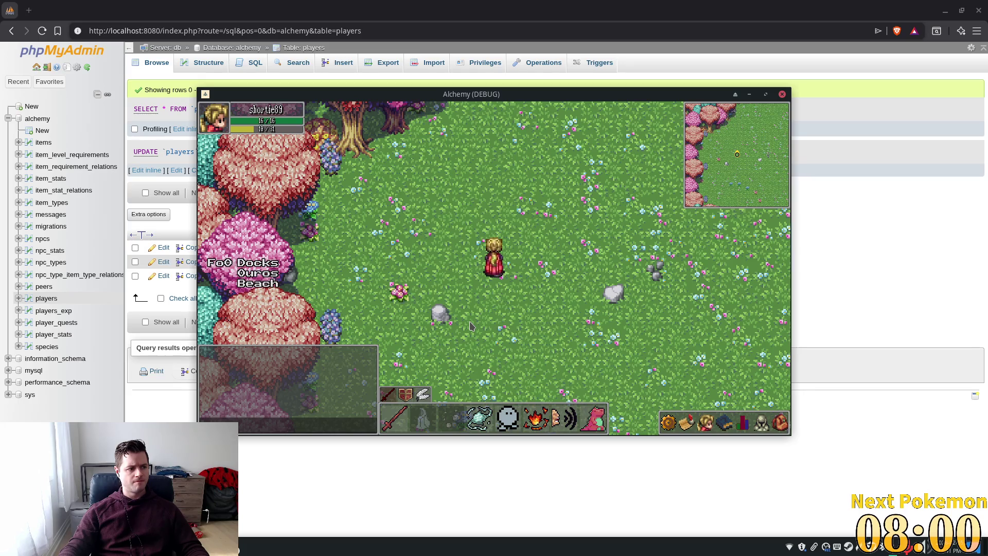
pyautogui.press('Up')
pyautogui.press('Left')
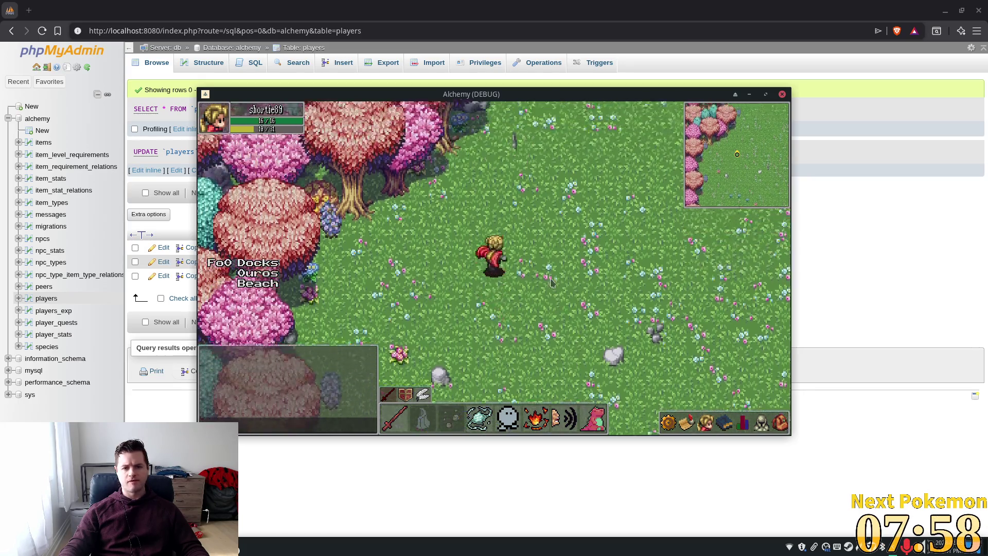
pyautogui.press('Down')
pyautogui.press('Right')
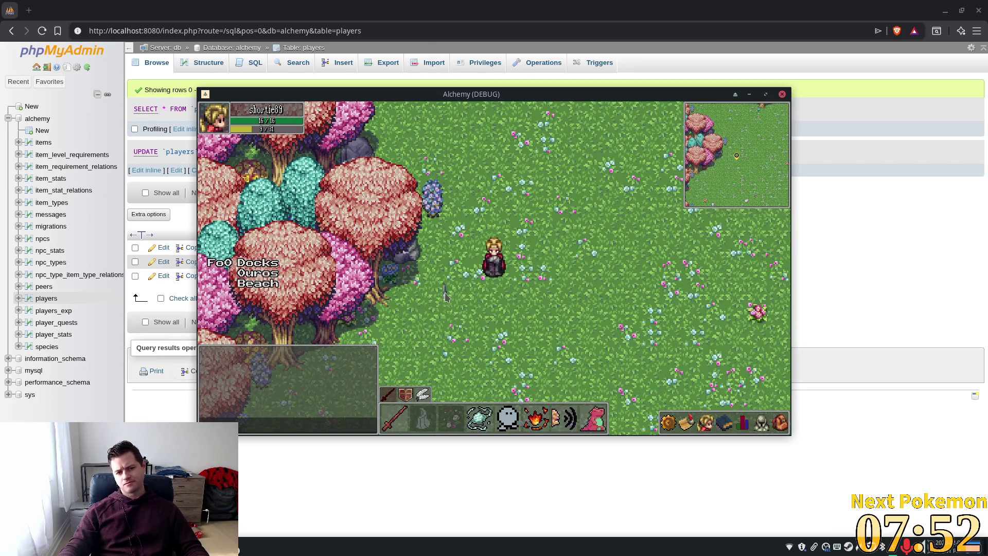
pyautogui.hotkey('alt', 'Tab')
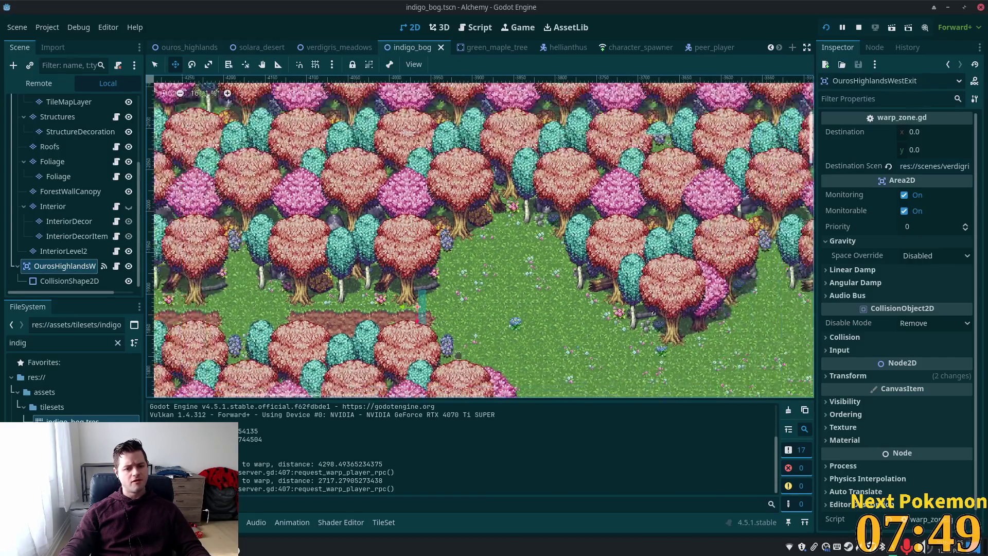
# Step: Zoom into the Indigo Bog's grass clearing and select its Ground tile layer
pyautogui.scroll(5, 591, 360)
pyautogui.moveTo(592, 360); pyautogui.dragTo(478, 202)
pyautogui.scroll(4, 478, 203)
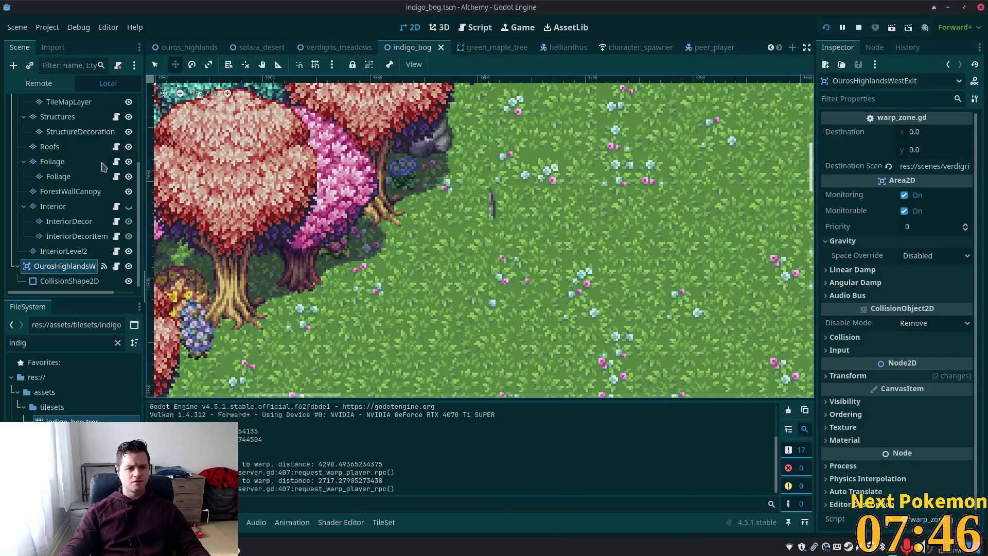
pyautogui.scroll(5, 67, 155)
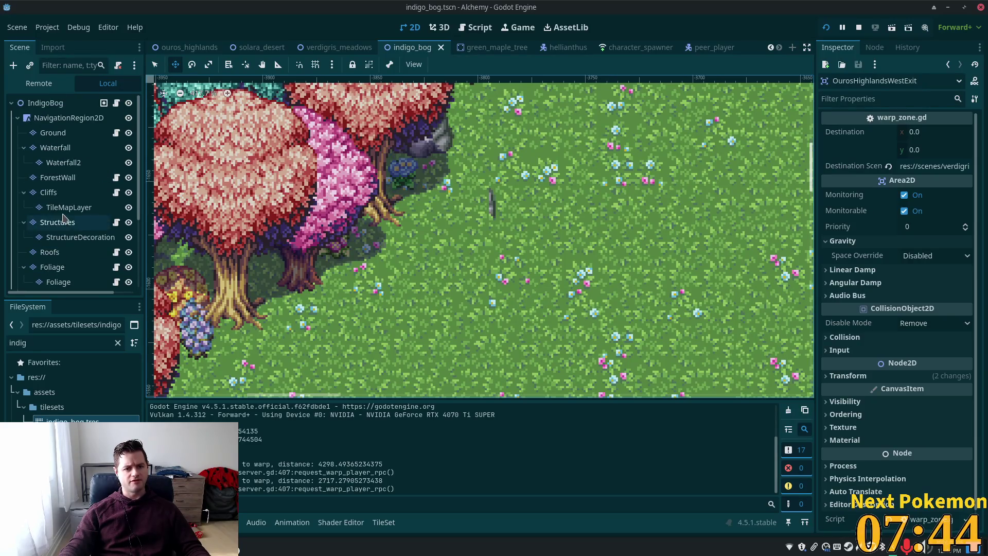
pyautogui.click(53, 132)
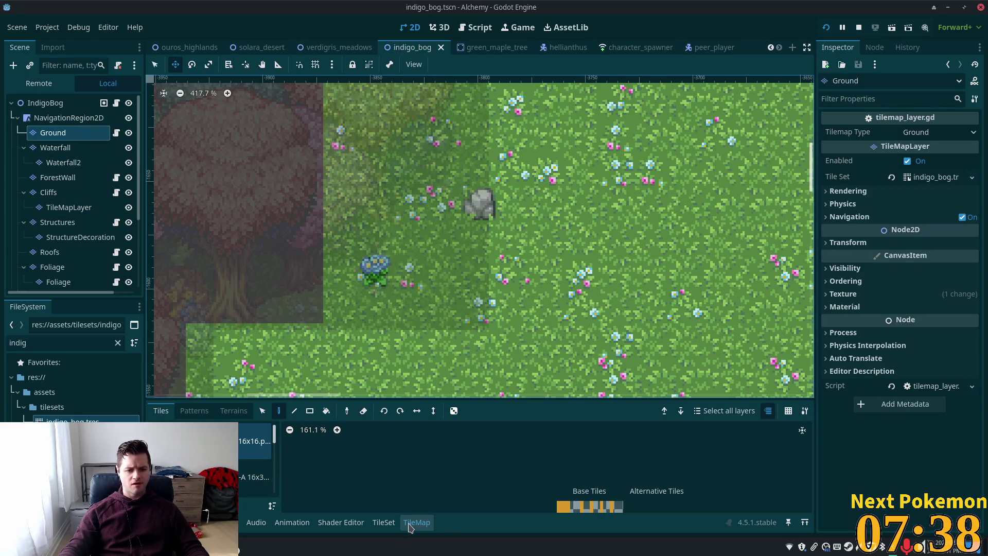
# Step: Browse the Ground layer's tile sources, then switch to the verdigris_meadows scene
pyautogui.scroll(-2, 263, 447)
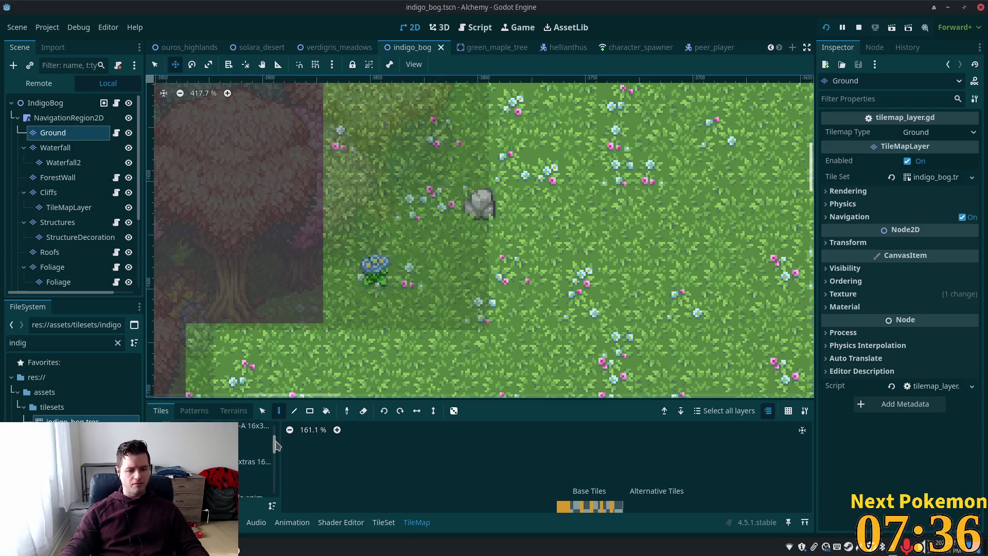
pyautogui.scroll(-2, 276, 446)
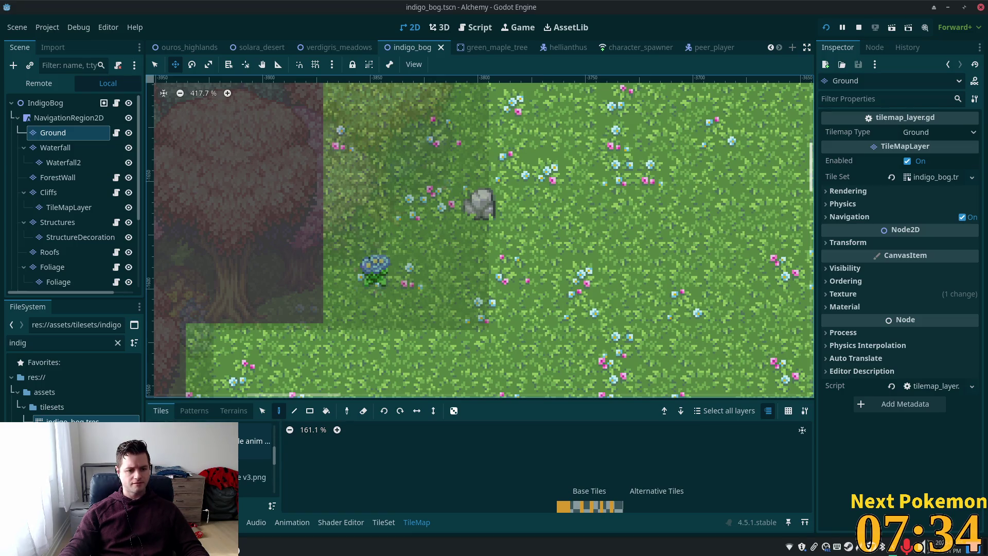
pyautogui.scroll(-3, 257, 458)
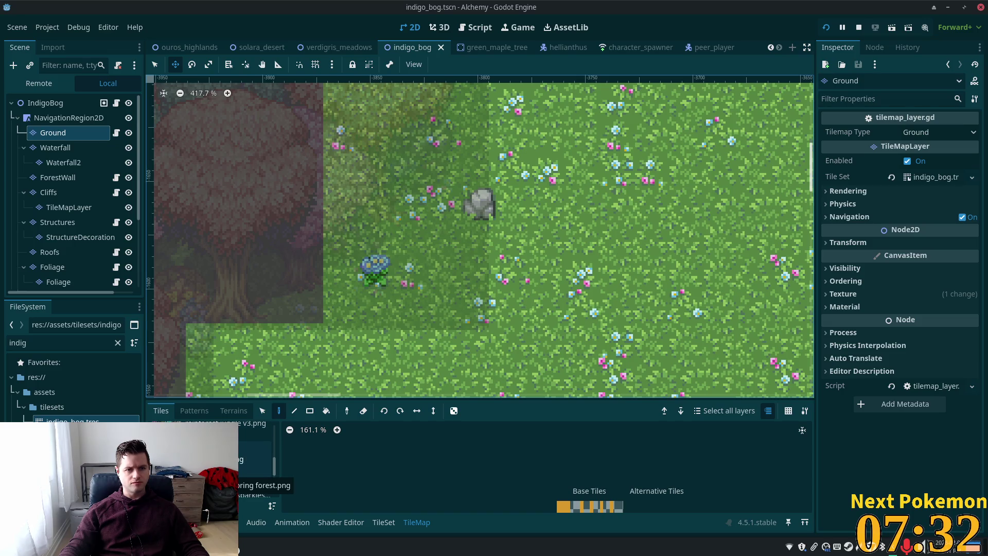
pyautogui.click(345, 48)
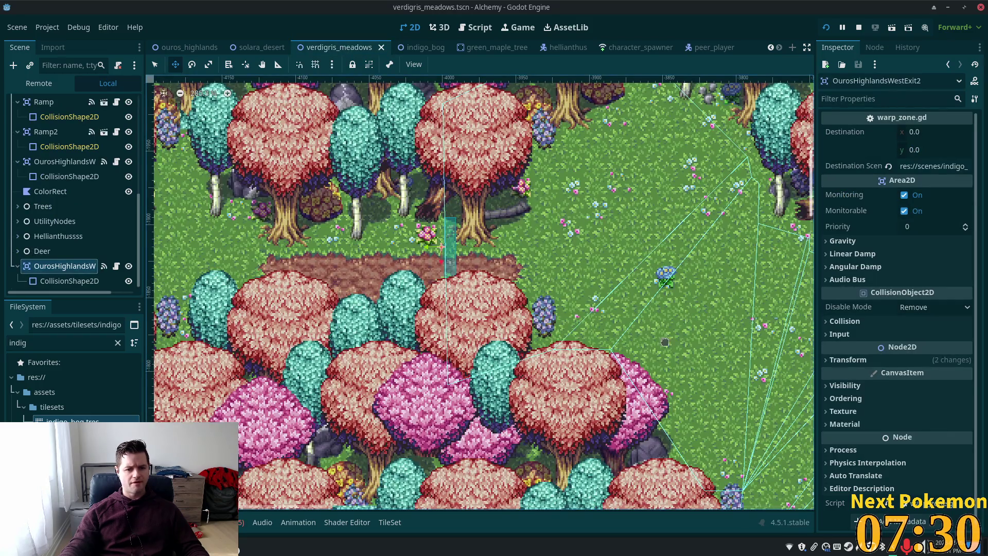
# Step: Zoom in on the meadow's forest edge and select the verdigris_meadows Ground tile layer
pyautogui.scroll(-3, 406, 349)
pyautogui.moveTo(618, 368); pyautogui.dragTo(475, 224)
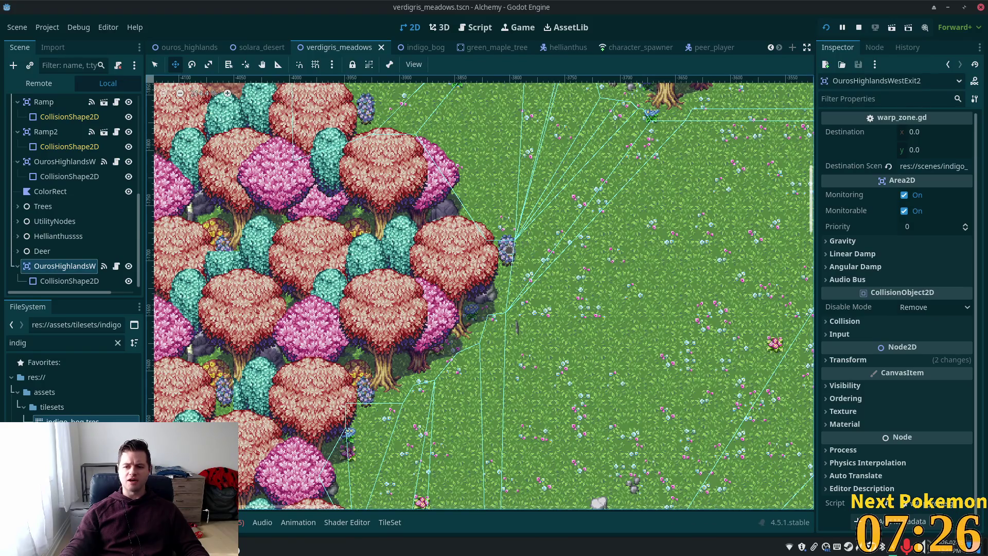
pyautogui.scroll(6, 448, 342)
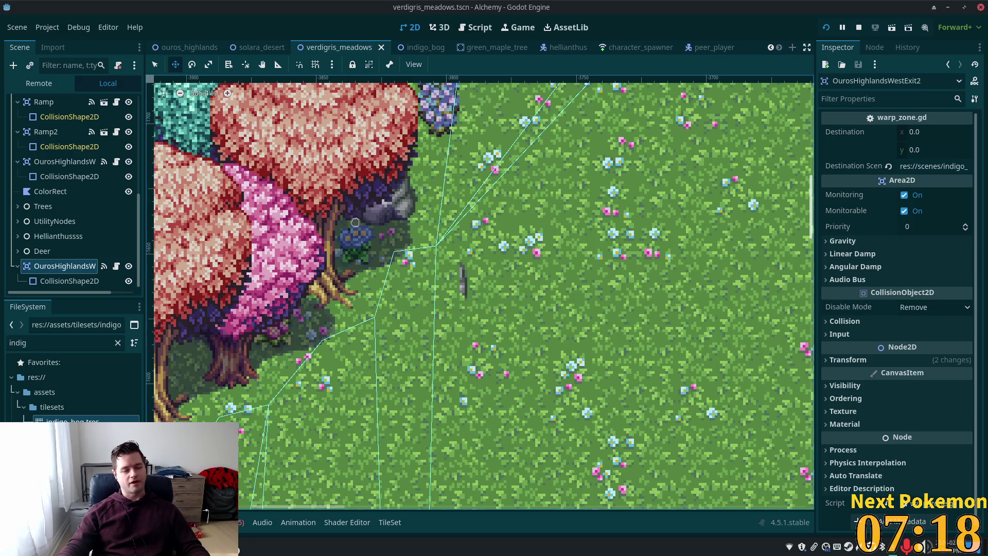
pyautogui.scroll(3, 90, 146)
pyautogui.scroll(10, 90, 147)
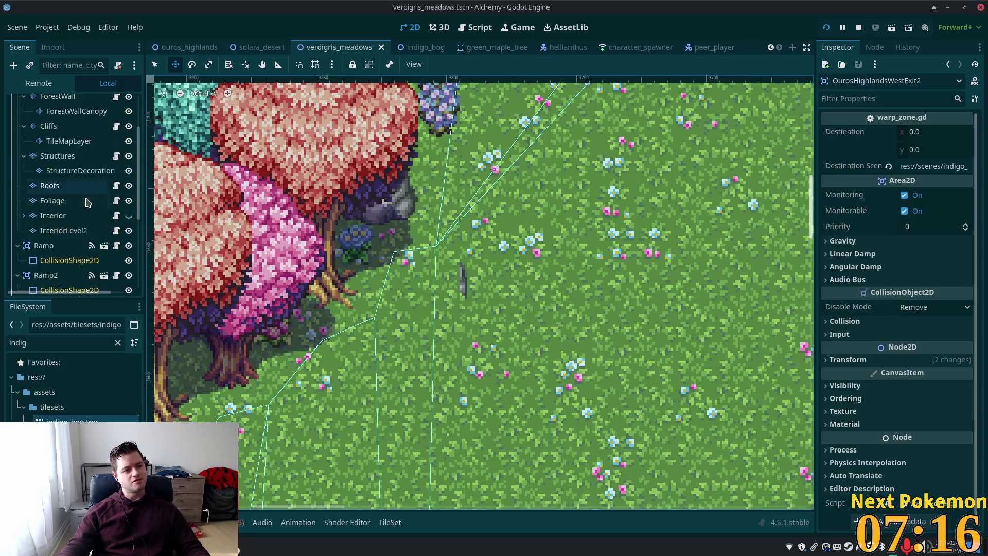
pyautogui.click(53, 136)
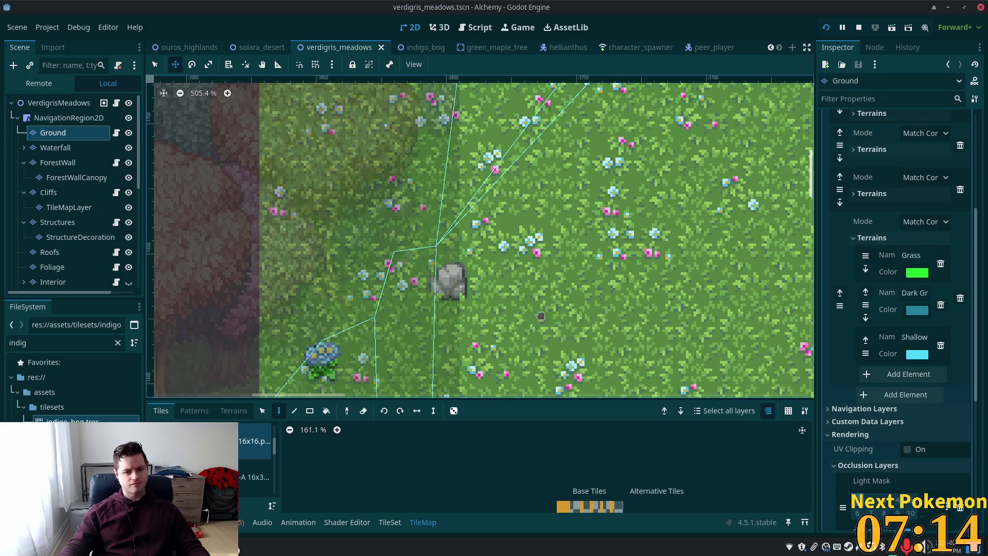
# Step: Paint the tileset atlas's plain grass tile over the central rock near the forest edge
pyautogui.scroll(6, 443, 301)
pyautogui.scroll(-2, 254, 463)
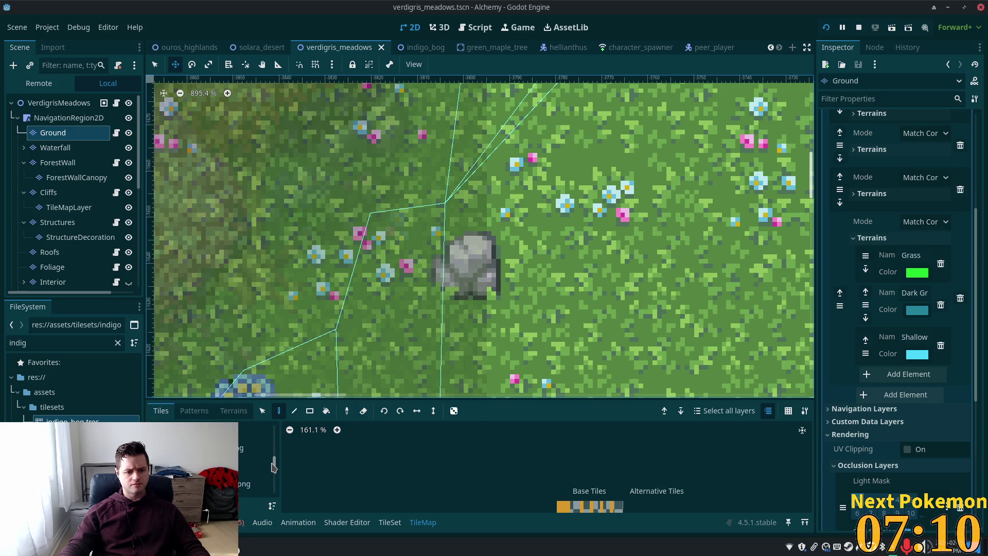
pyautogui.click(255, 448)
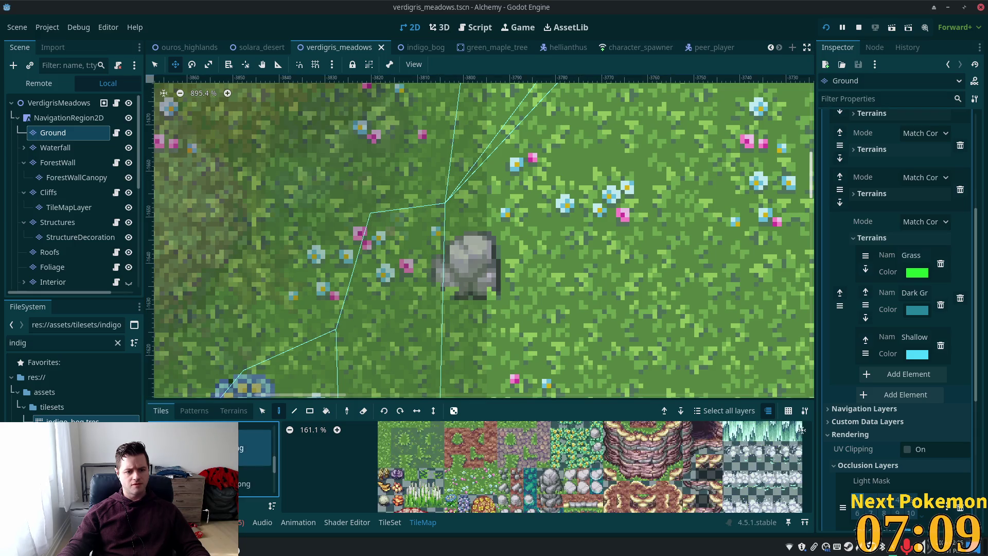
pyautogui.click(384, 434)
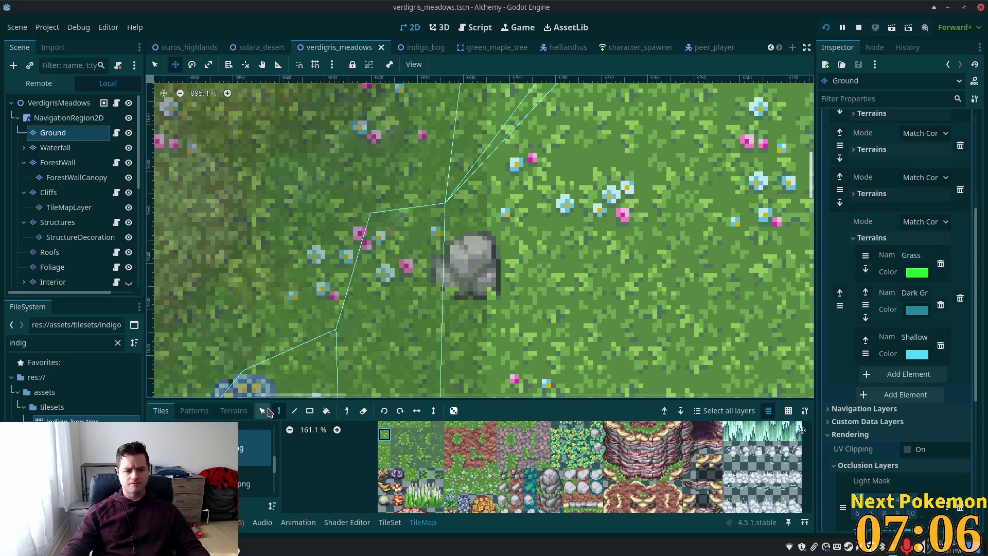
pyautogui.click(154, 66)
pyautogui.click(466, 269)
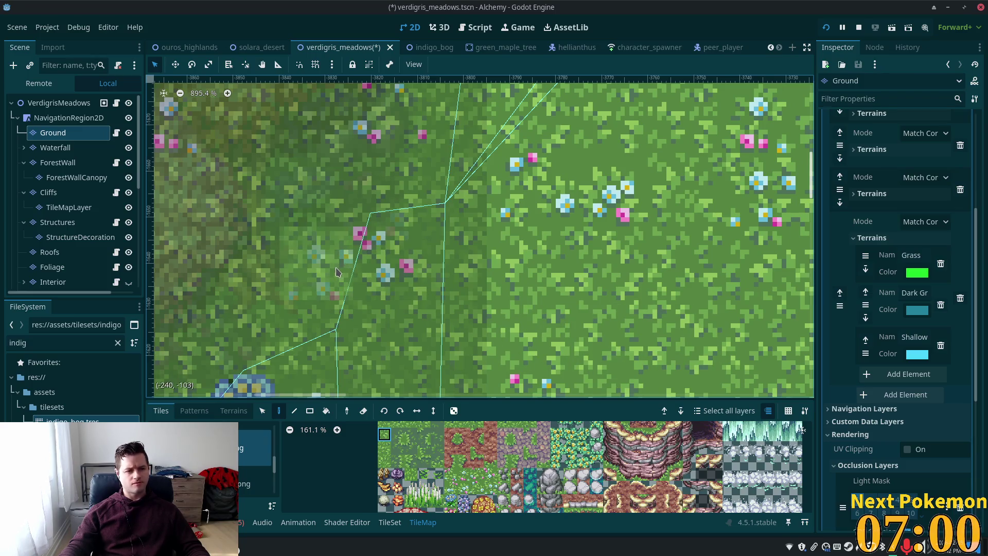
pyautogui.scroll(-3, 330, 268)
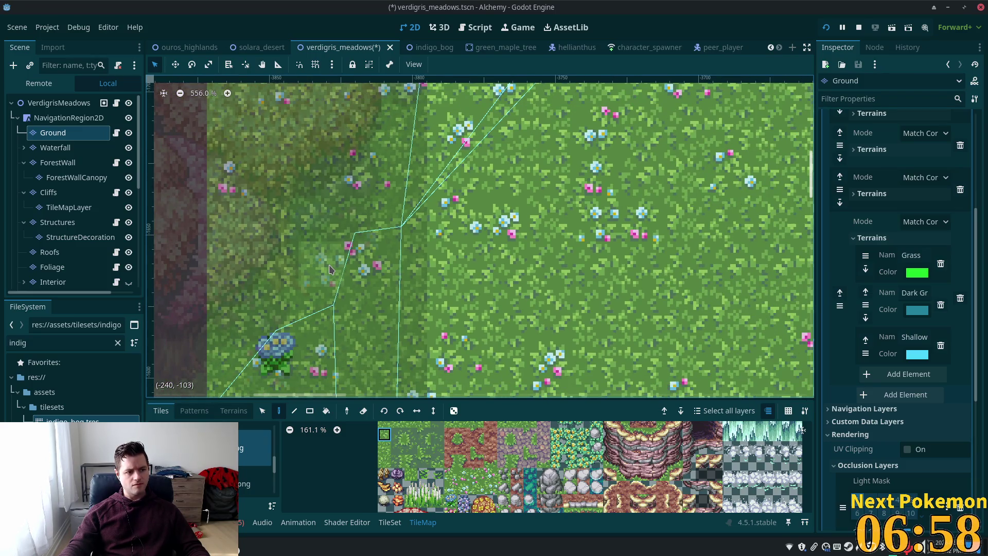
pyautogui.scroll(-2, 330, 270)
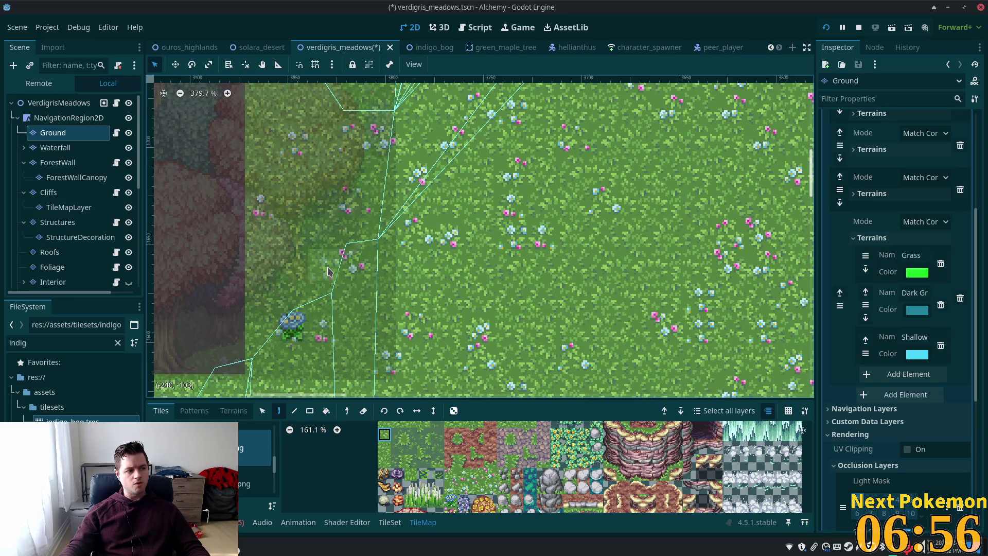
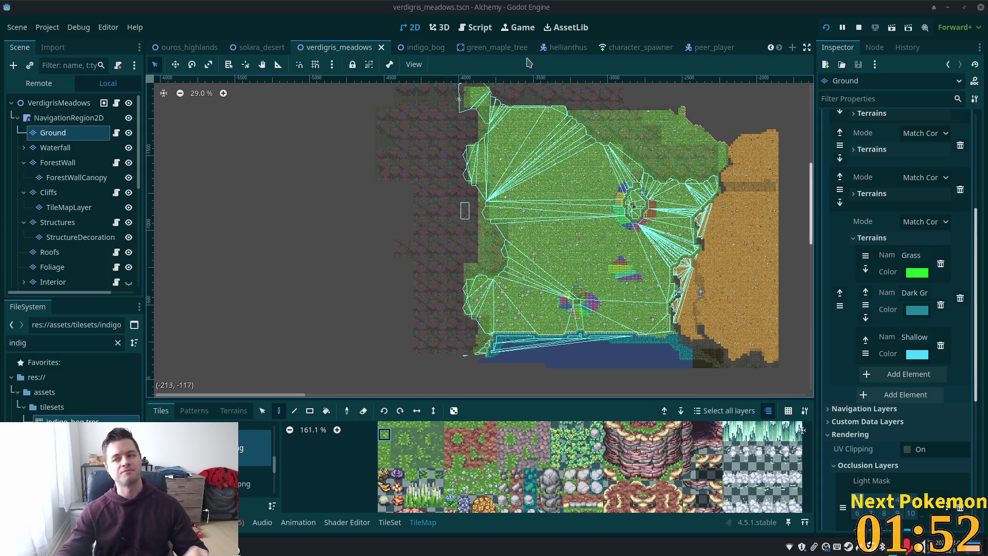
# Step: Switch to the indigo_bog scene tab in the 2D editor
pyautogui.scroll(5, 425, 103)
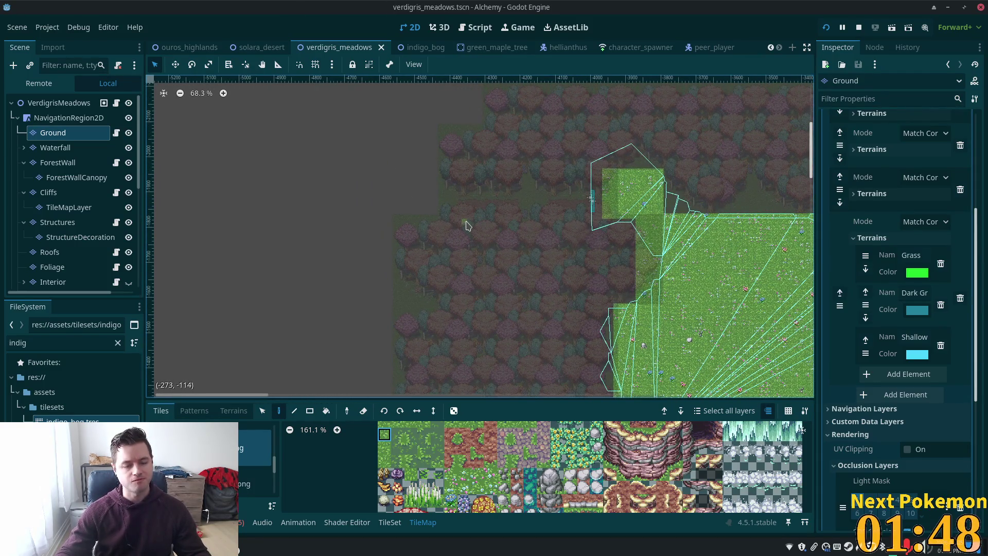
pyautogui.scroll(1, 431, 201)
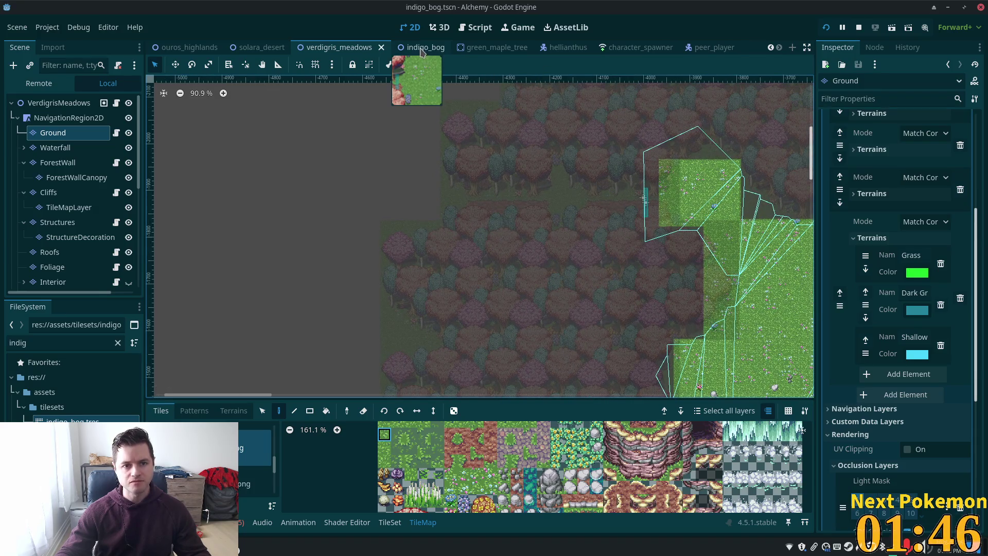
pyautogui.click(421, 47)
pyautogui.scroll(-10, 452, 127)
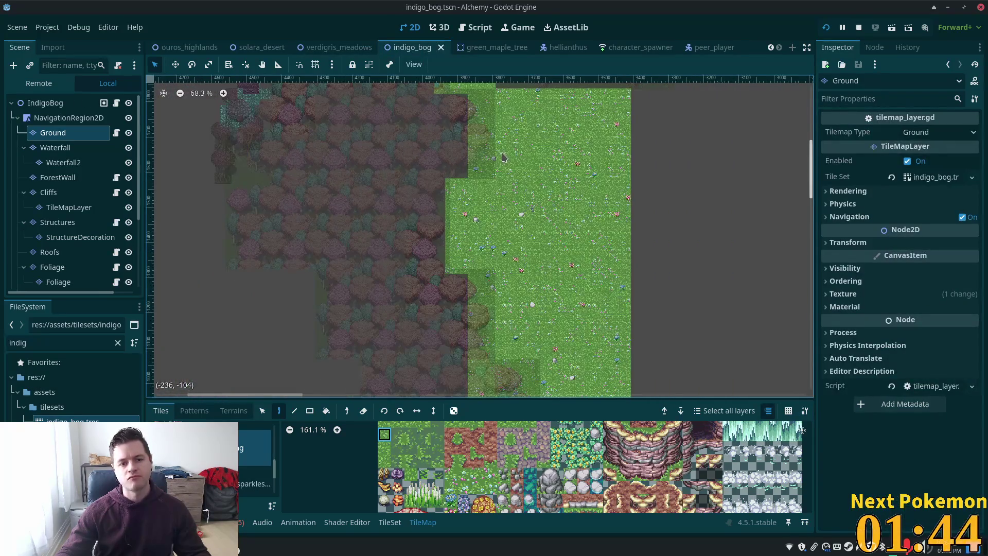
# Step: Inspect the forest edge, reselect the Ground layer, and place then undo a test grass tile
pyautogui.hscroll(-3, 375, 154)
pyautogui.scroll(4, 375, 154)
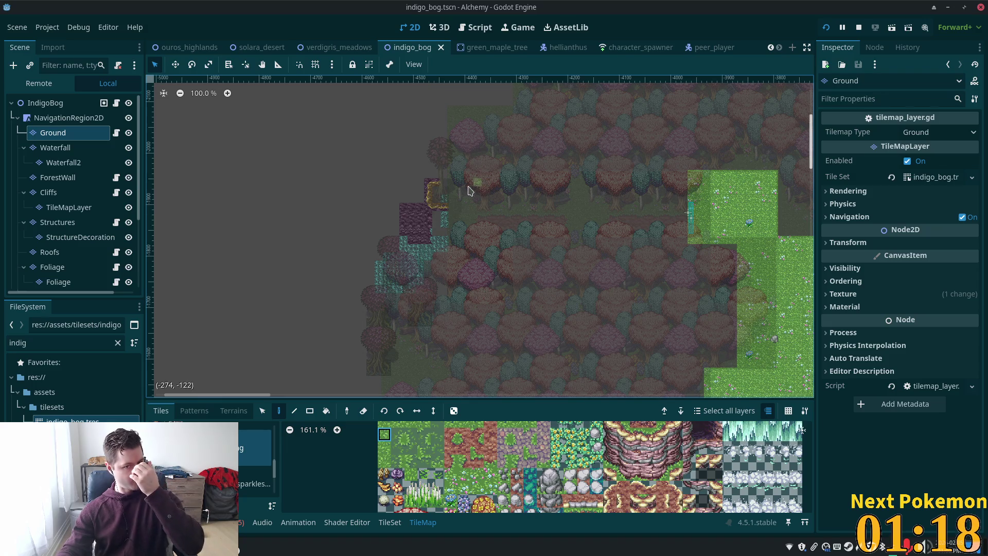
pyautogui.scroll(4, 451, 209)
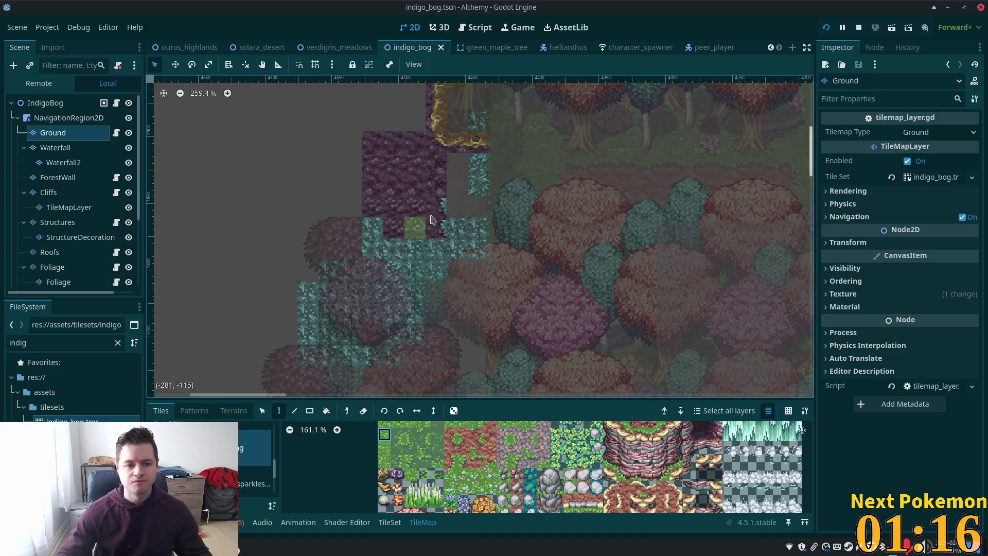
pyautogui.scroll(3, 444, 193)
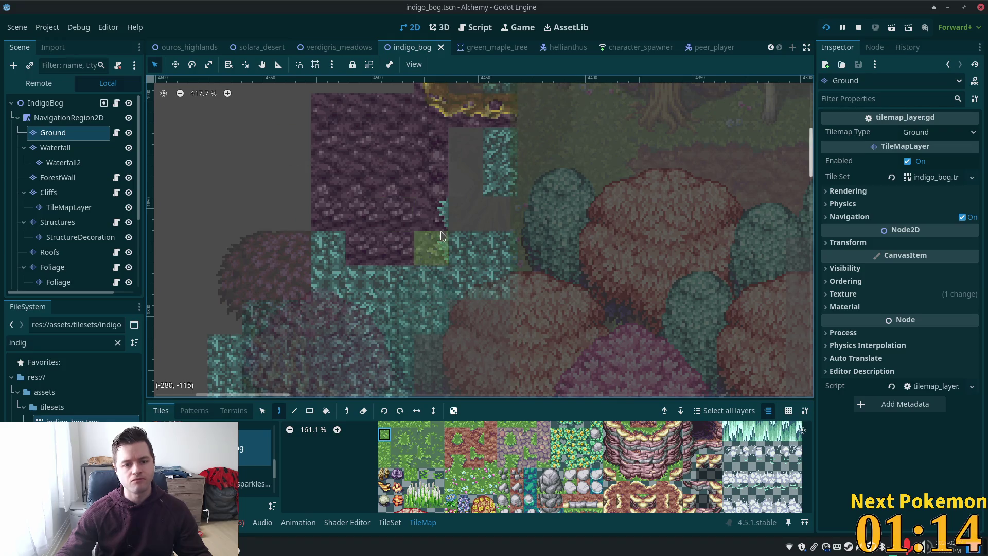
pyautogui.click(52, 104)
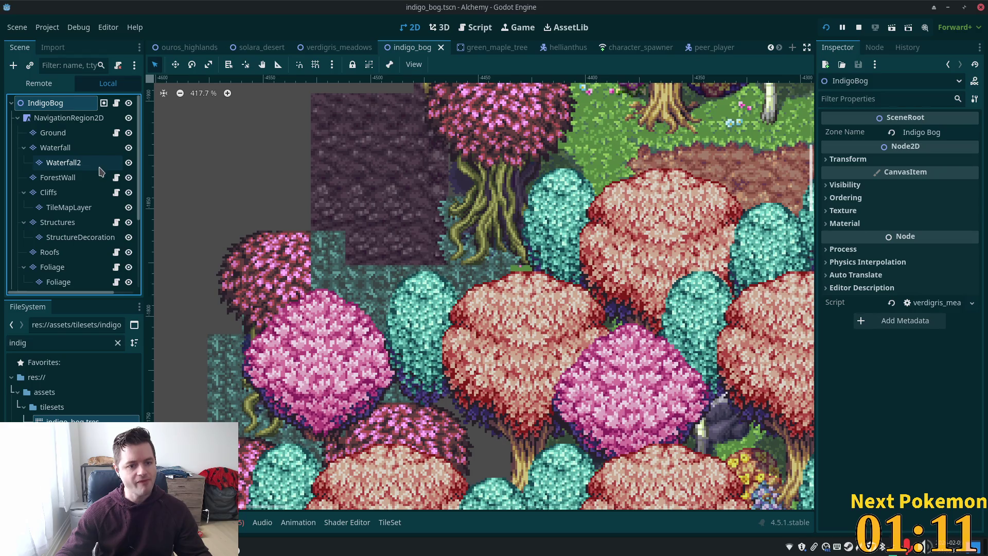
pyautogui.click(61, 133)
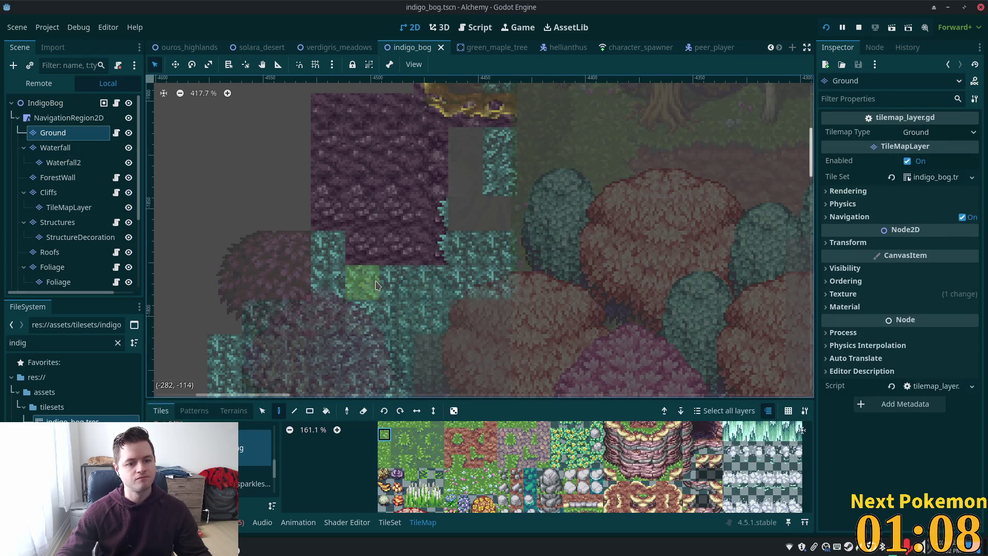
pyautogui.click(327, 282)
pyautogui.hotkey('ctrl', 'z')
# Step: Bring up the TileSet editor in the bottom panel
pyautogui.scroll(-3, 538, 466)
pyautogui.scroll(1, 254, 463)
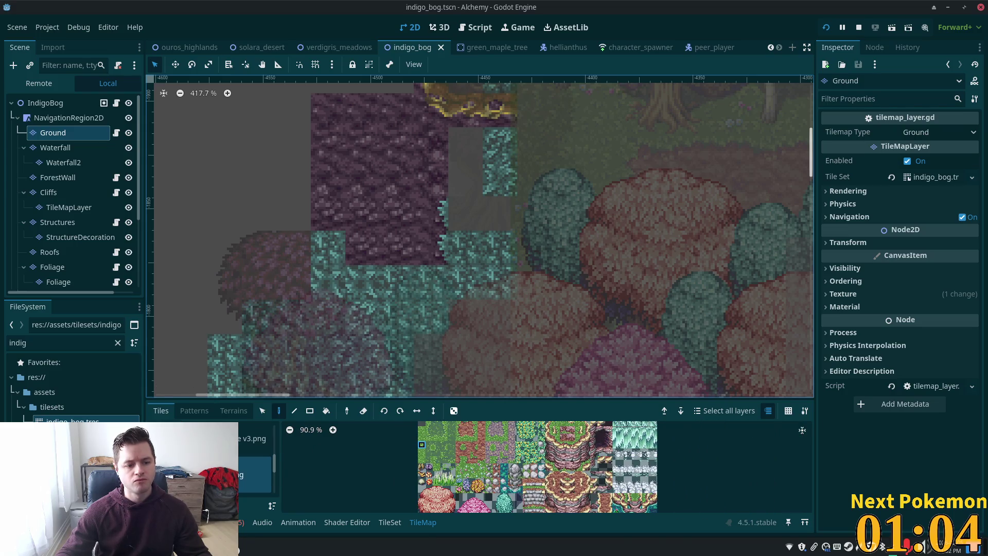
pyautogui.click(389, 522)
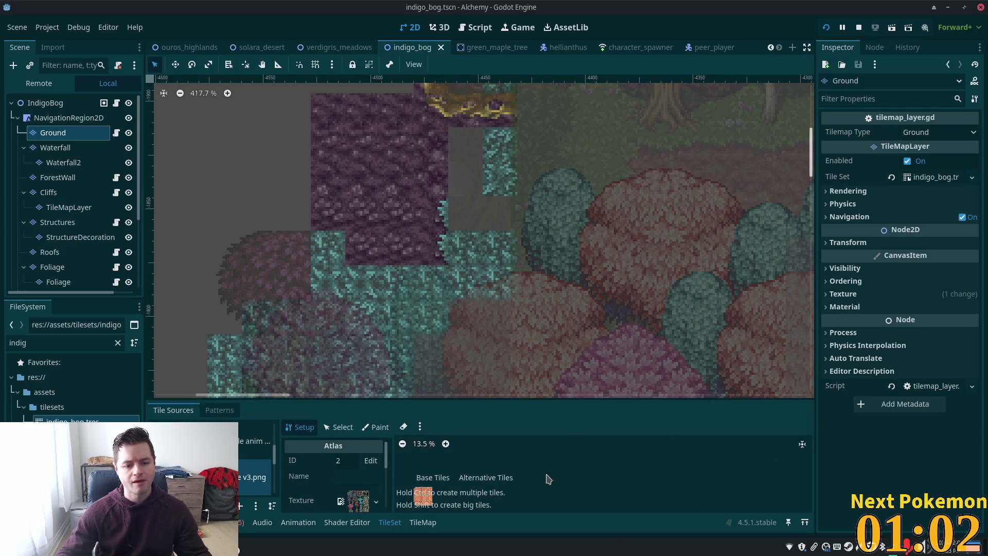
# Step: Enlarge the bottom panel, keep the purple patch in view, and switch the TileSet editor to Paint mode
pyautogui.scroll(4, 547, 476)
pyautogui.scroll(7, 547, 476)
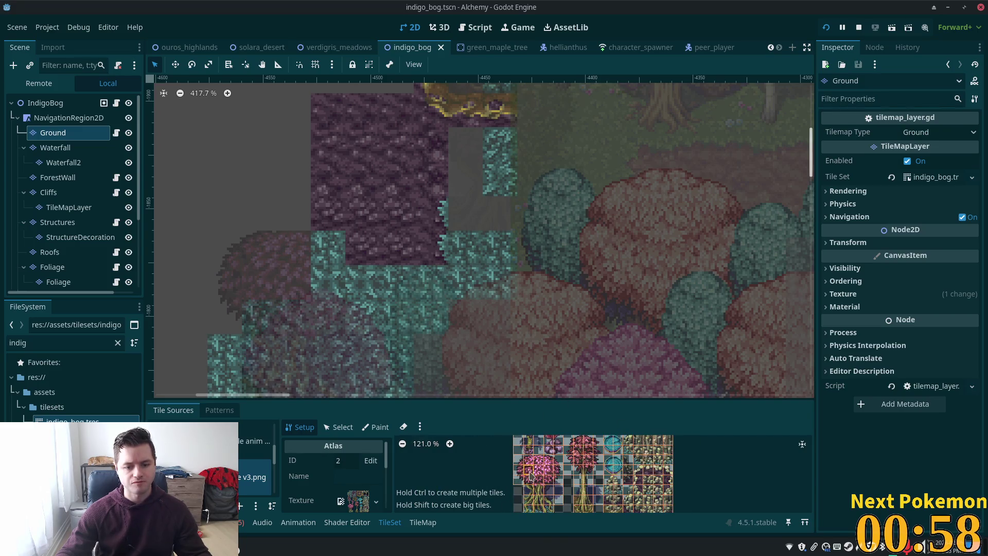
pyautogui.moveTo(555, 399); pyautogui.dragTo(554, 325)
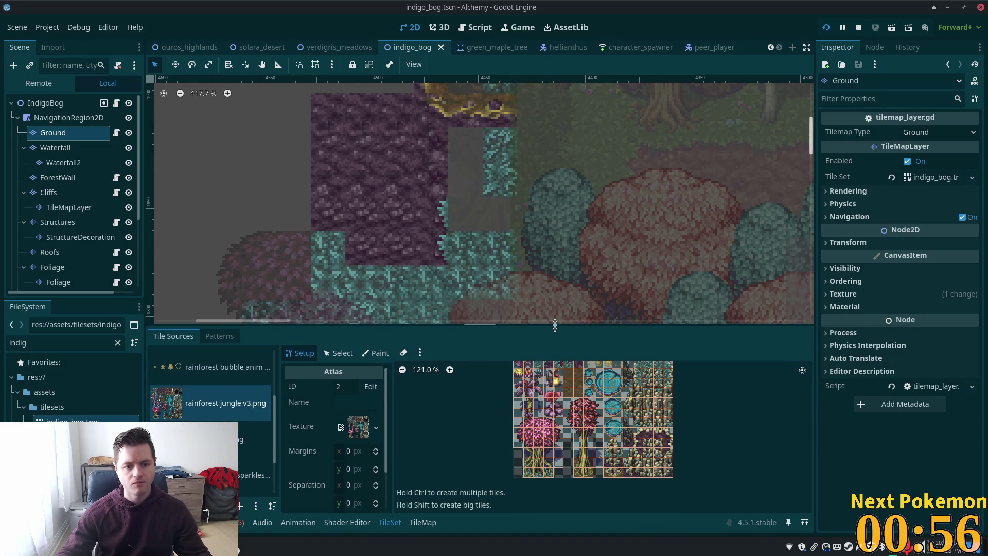
pyautogui.moveTo(375, 190)
pyautogui.mouseDown()
pyautogui.moveTo(433, 141)
pyautogui.moveTo(430, 113)
pyautogui.mouseUp()
pyautogui.scroll(1, 525, 446)
pyautogui.scroll(-5, 525, 446)
pyautogui.scroll(7, 498, 403)
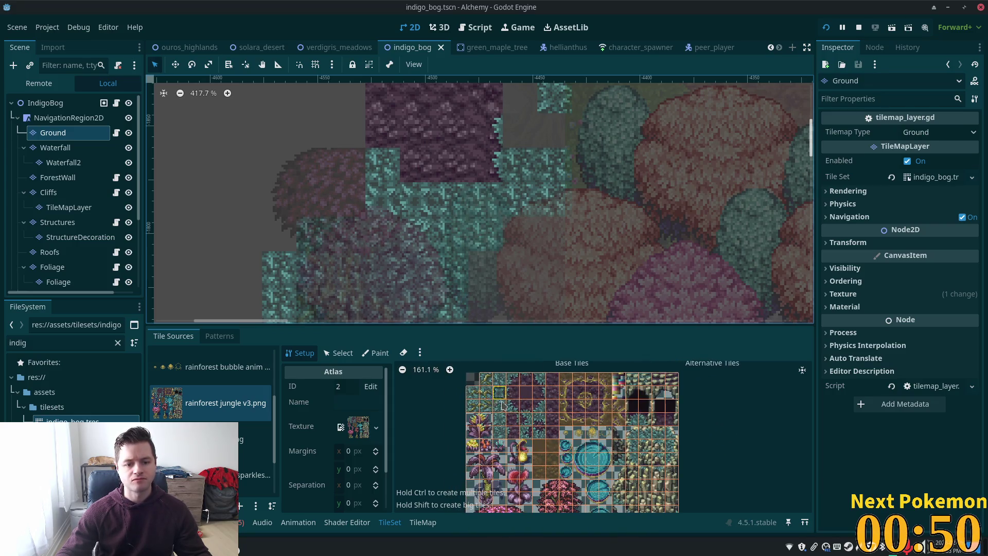
pyautogui.scroll(1, 498, 403)
pyautogui.click(375, 353)
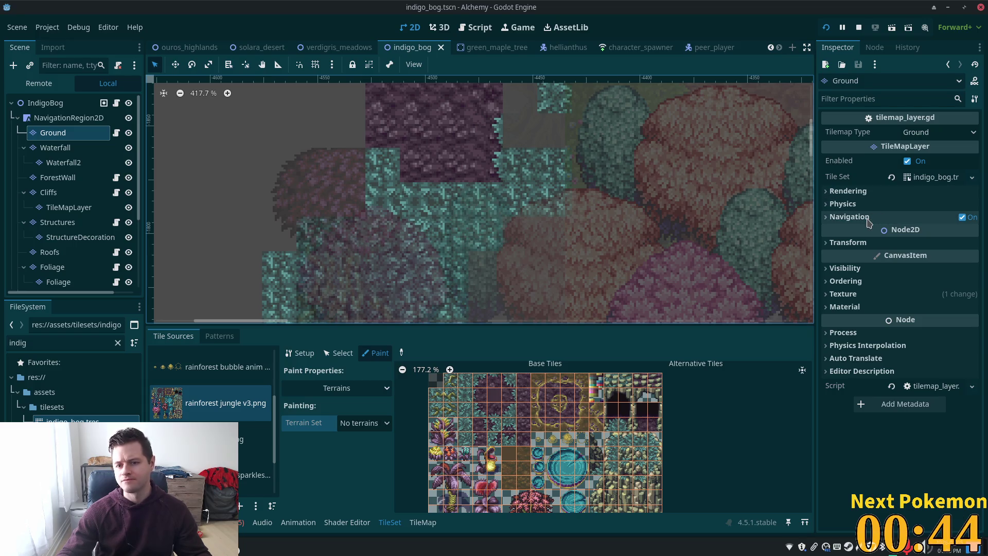
pyautogui.moveTo(866, 236)
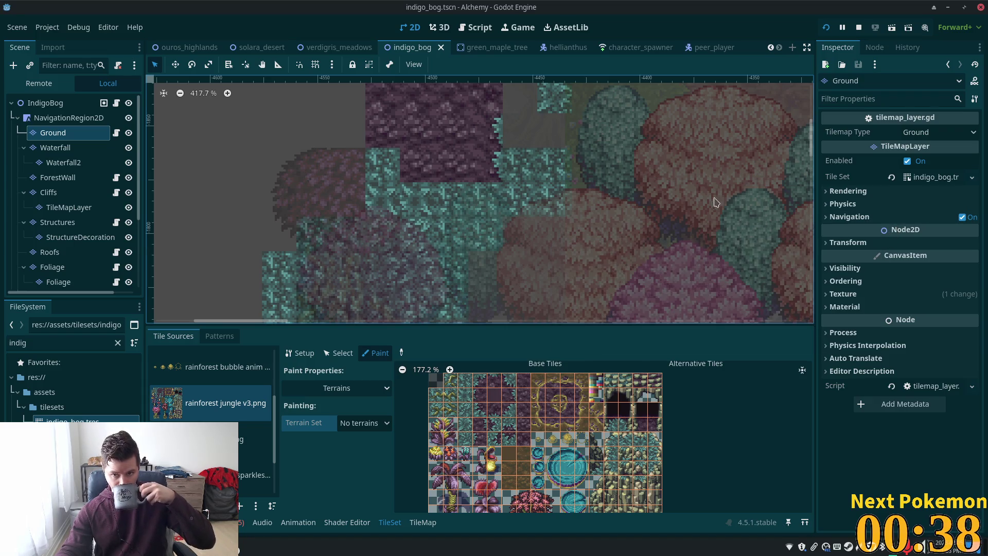
# Step: Delete the old terrain sets under Tile Set > Terrain Sets in the Inspector
pyautogui.click(931, 177)
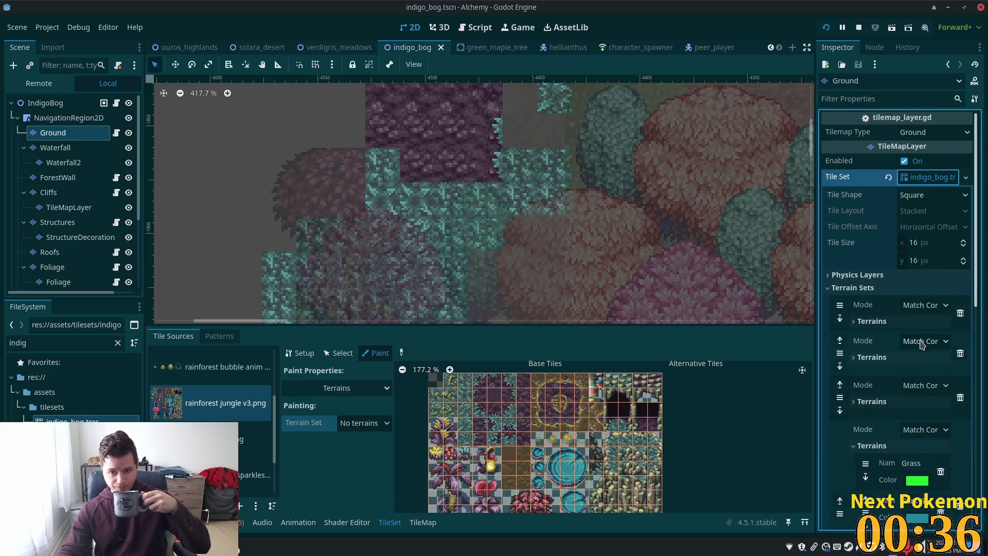
pyautogui.click(907, 322)
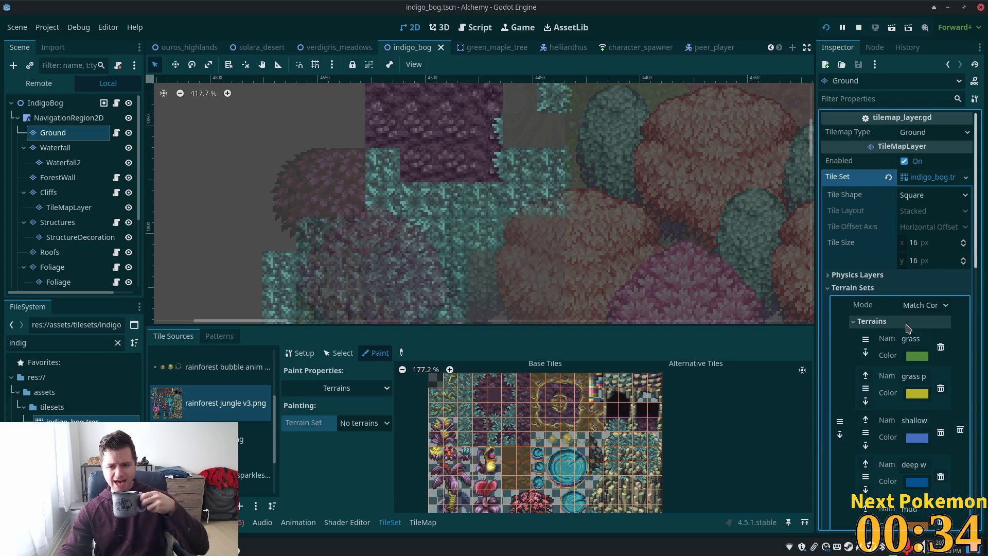
pyautogui.click(906, 323)
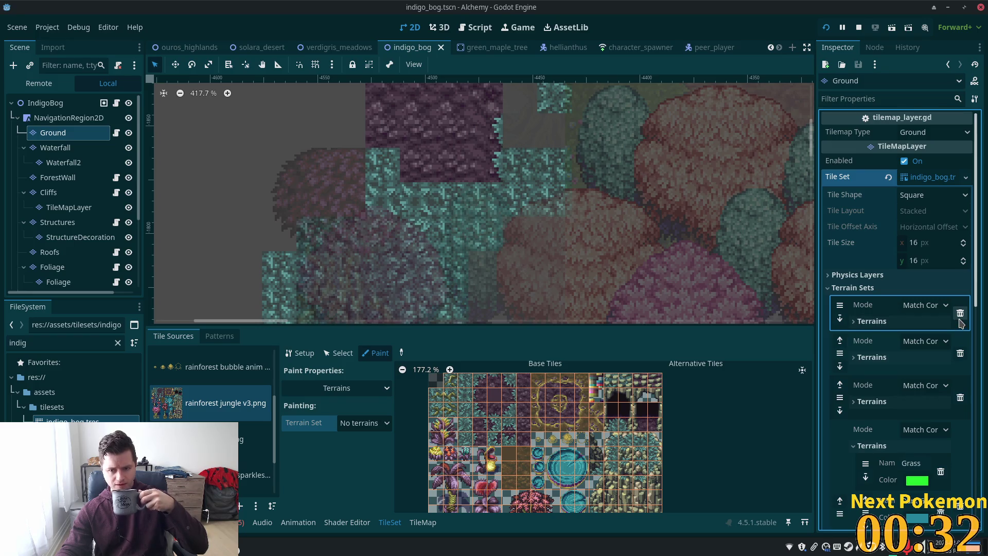
pyautogui.click(961, 315)
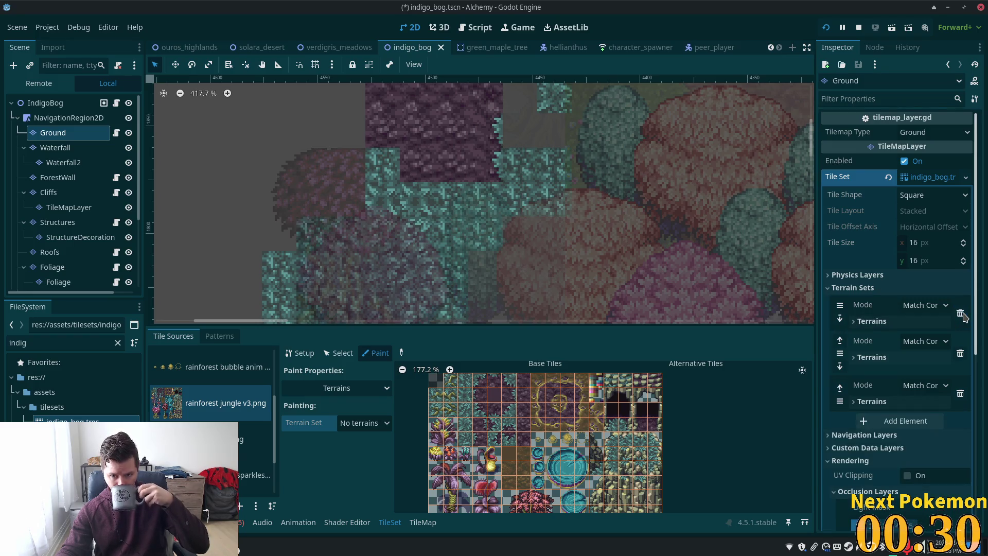
pyautogui.click(887, 323)
pyautogui.click(887, 322)
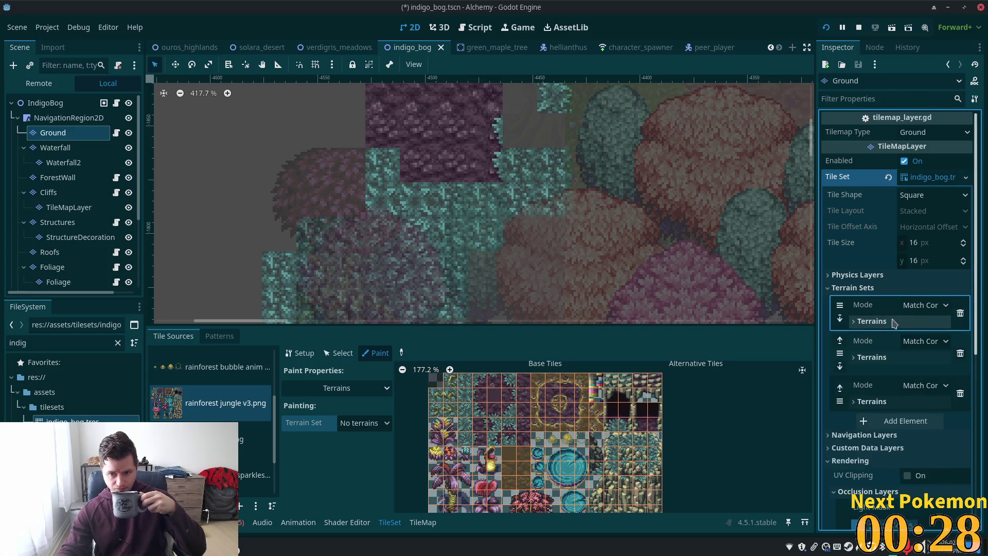
pyautogui.click(960, 313)
pyautogui.click(886, 325)
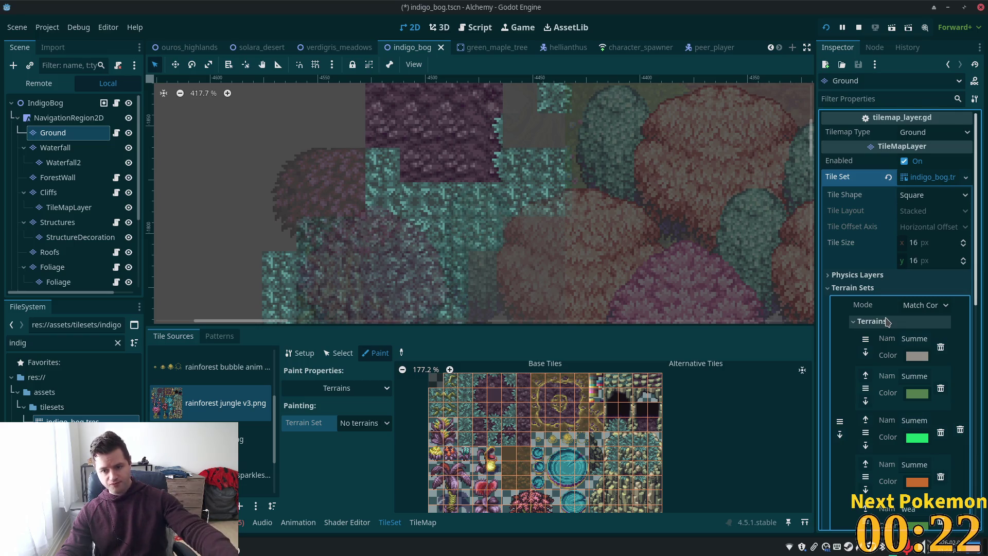
pyautogui.click(885, 324)
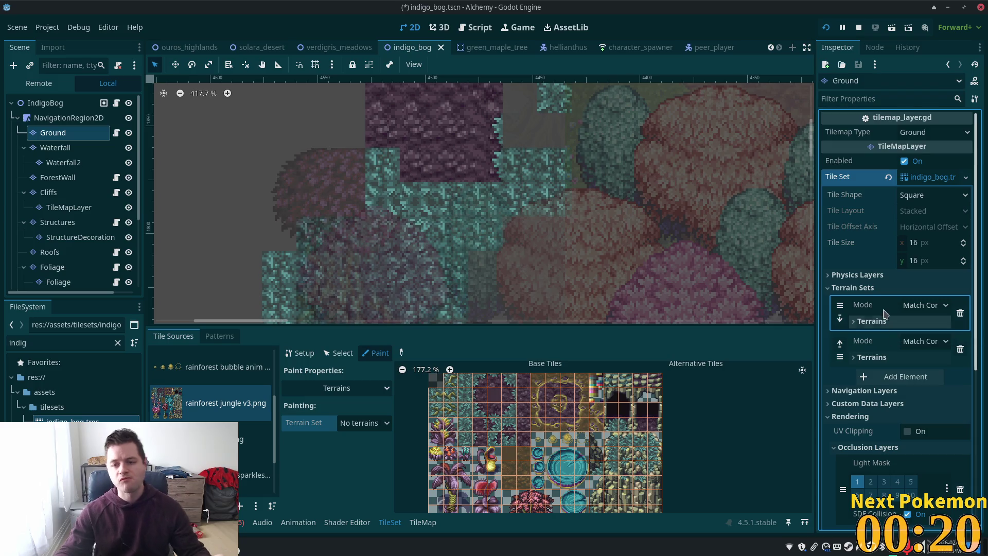
pyautogui.click(960, 313)
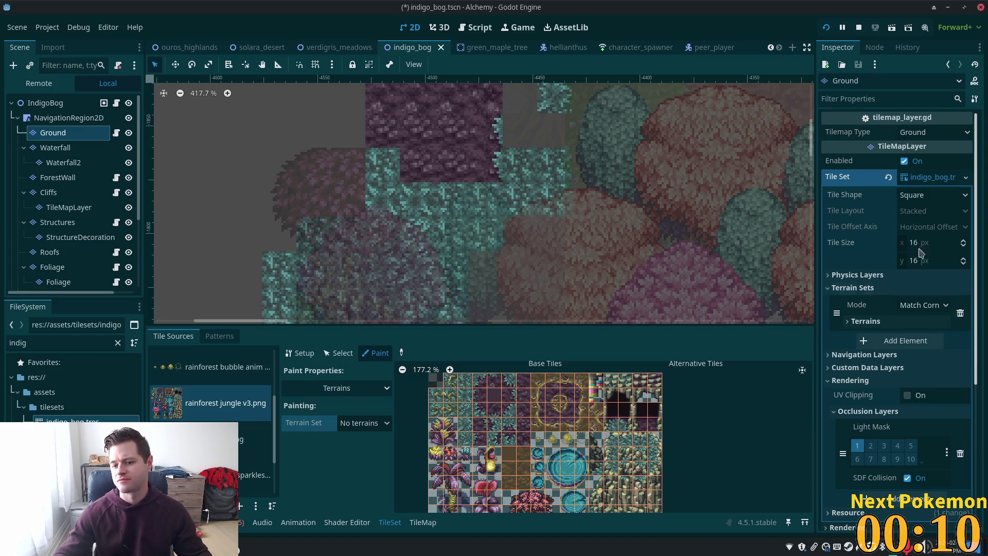
# Step: Add a new terrain set in Match Corners and Sides mode
pyautogui.click(921, 340)
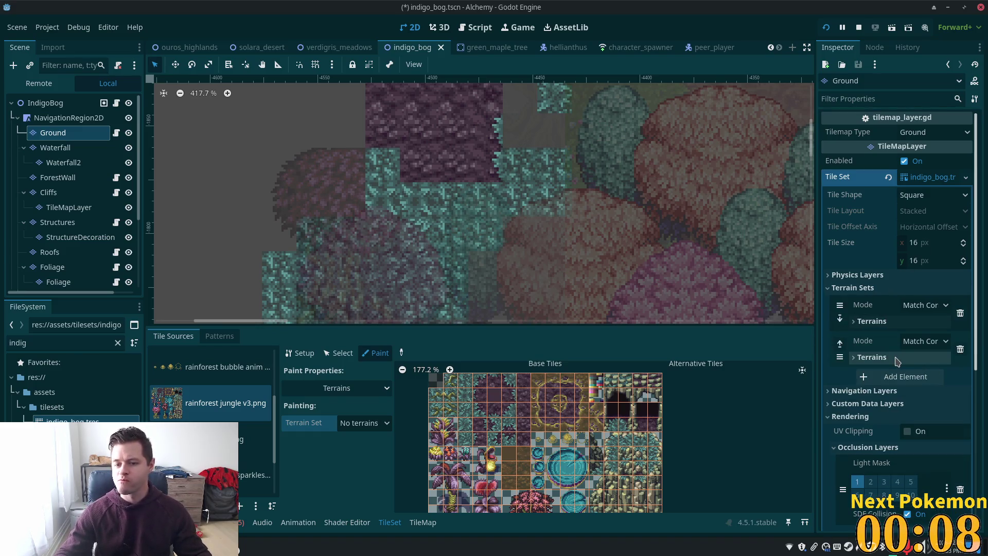
pyautogui.click(930, 344)
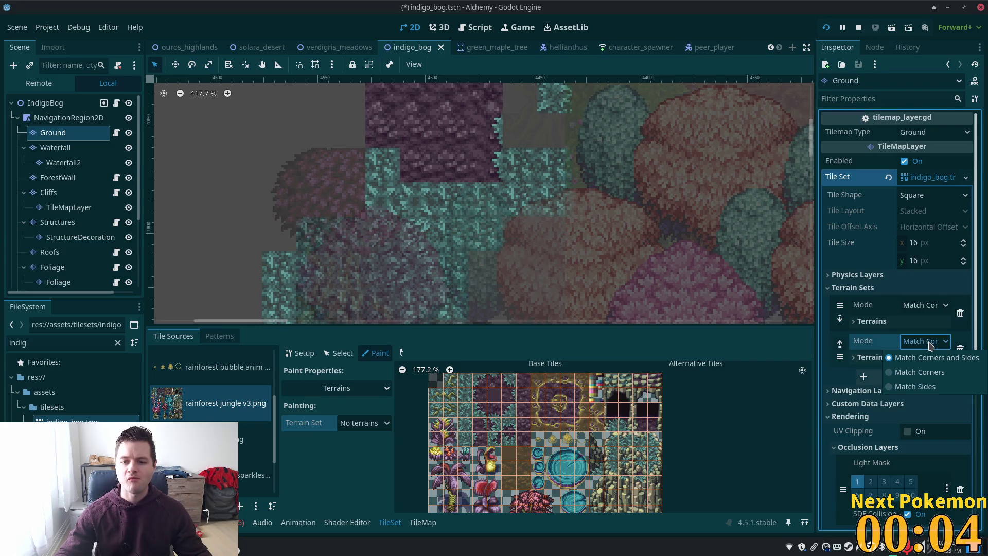
pyautogui.click(911, 357)
# Step: Add a terrain to the new terrain set
pyautogui.click(920, 342)
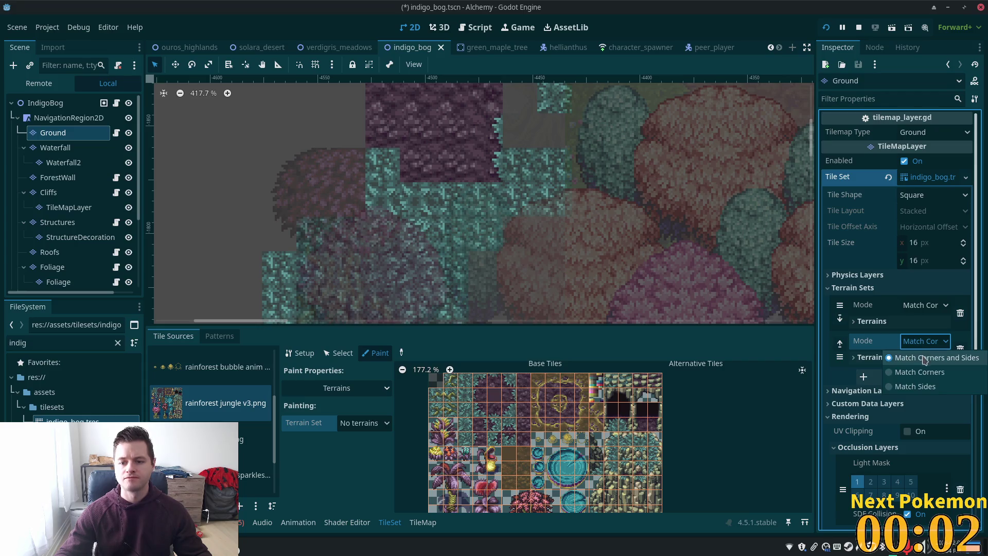
pyautogui.click(885, 357)
pyautogui.click(900, 374)
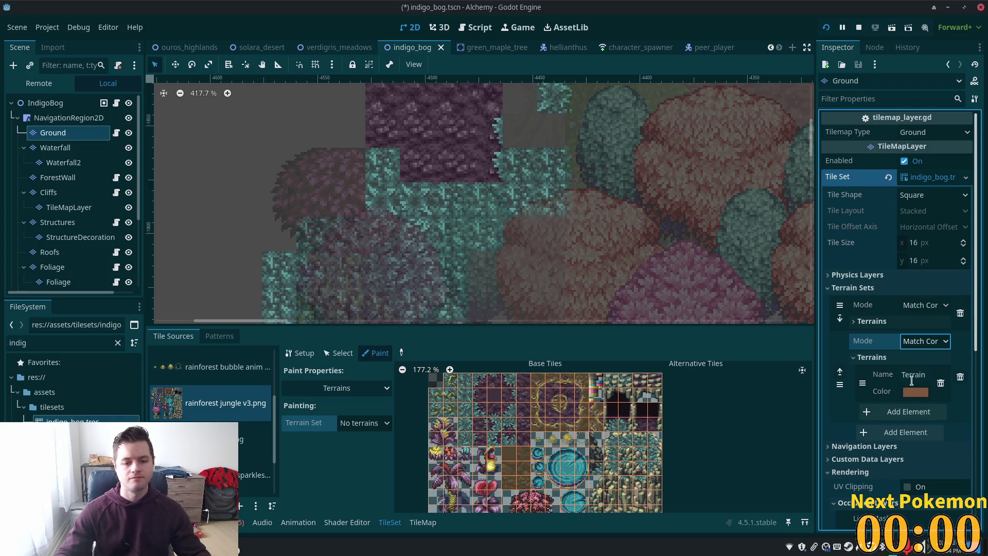
pyautogui.click(916, 375)
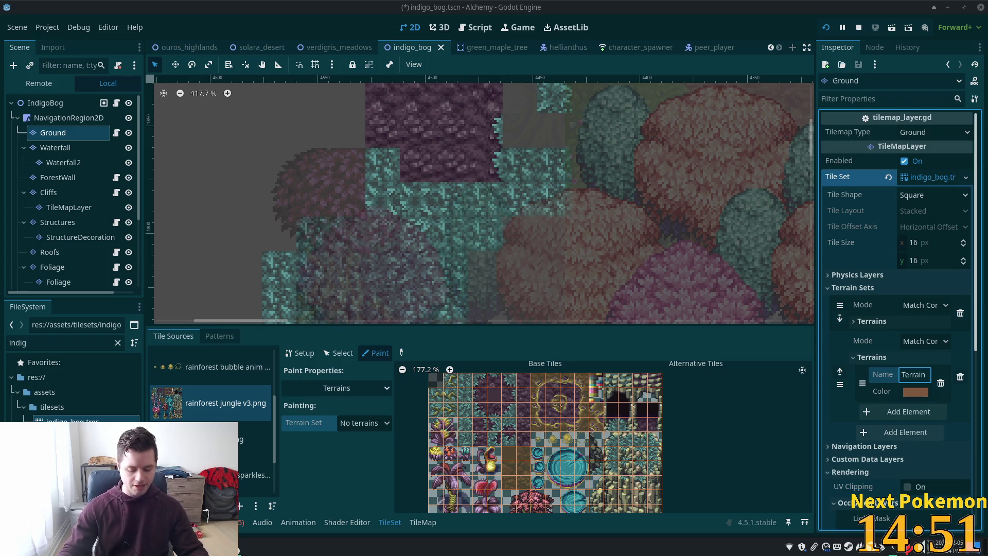
# Step: Colour the terrain bright blue 3071ff and type the name Blue Grass
pyautogui.click(918, 392)
pyautogui.write('004beb')
pyautogui.press('Return')
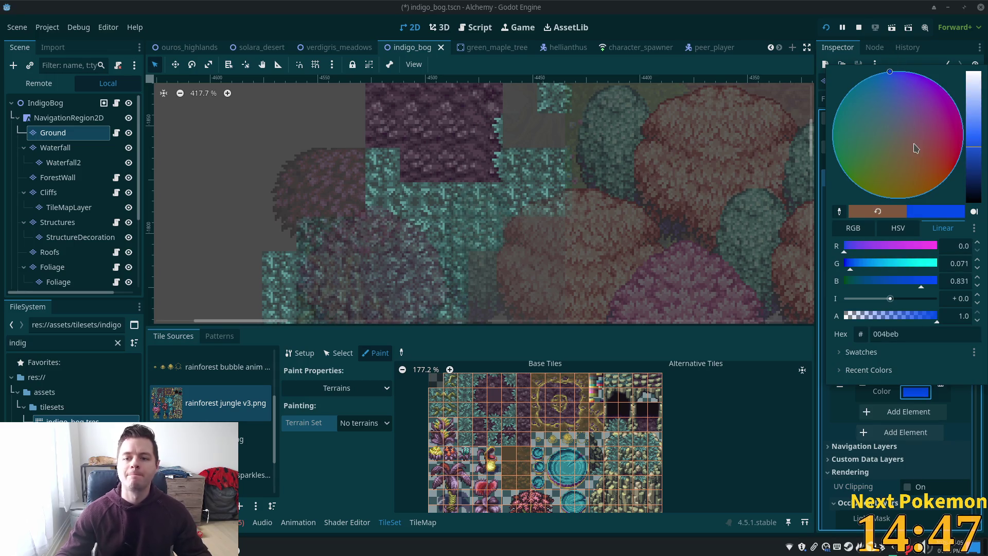
pyautogui.moveTo(972, 145); pyautogui.dragTo(973, 135)
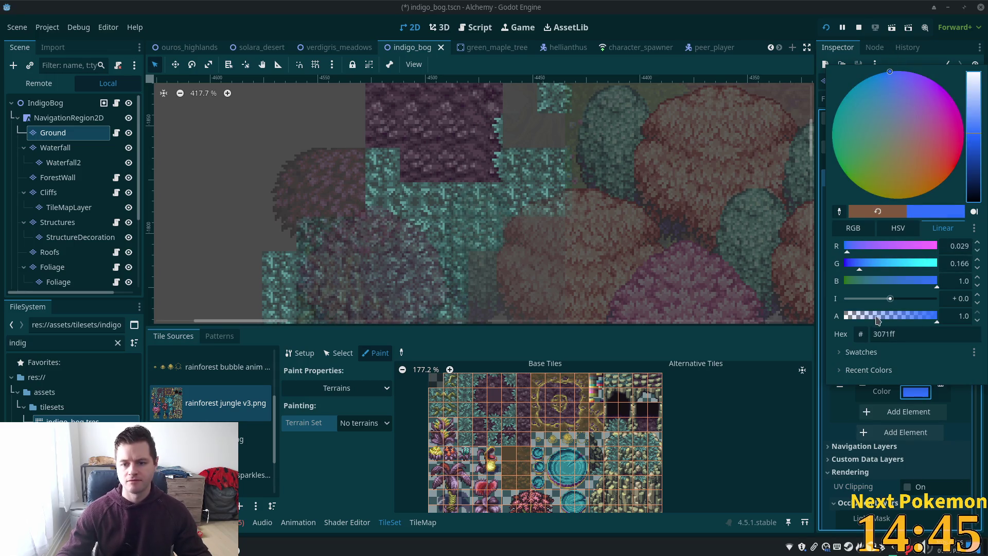
pyautogui.click(836, 404)
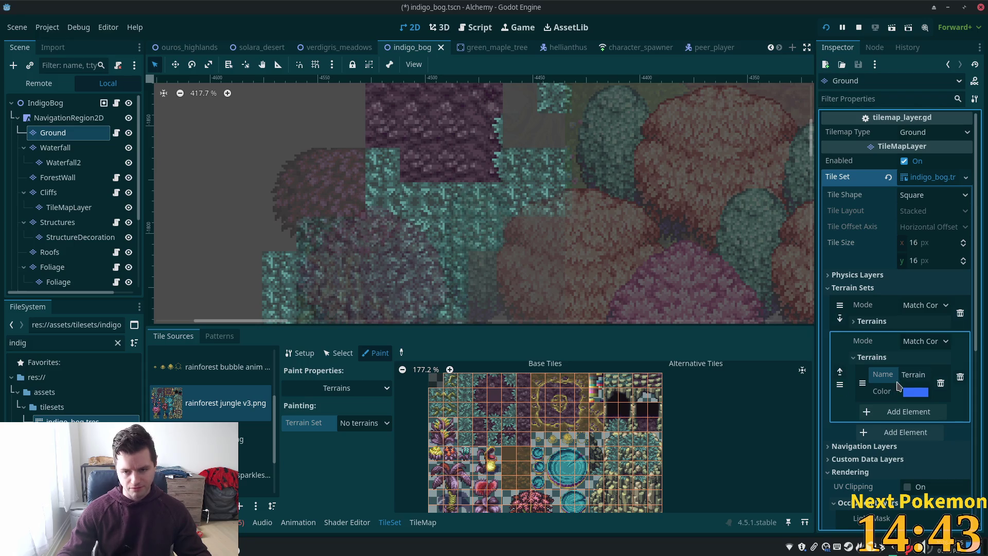
pyautogui.click(914, 374)
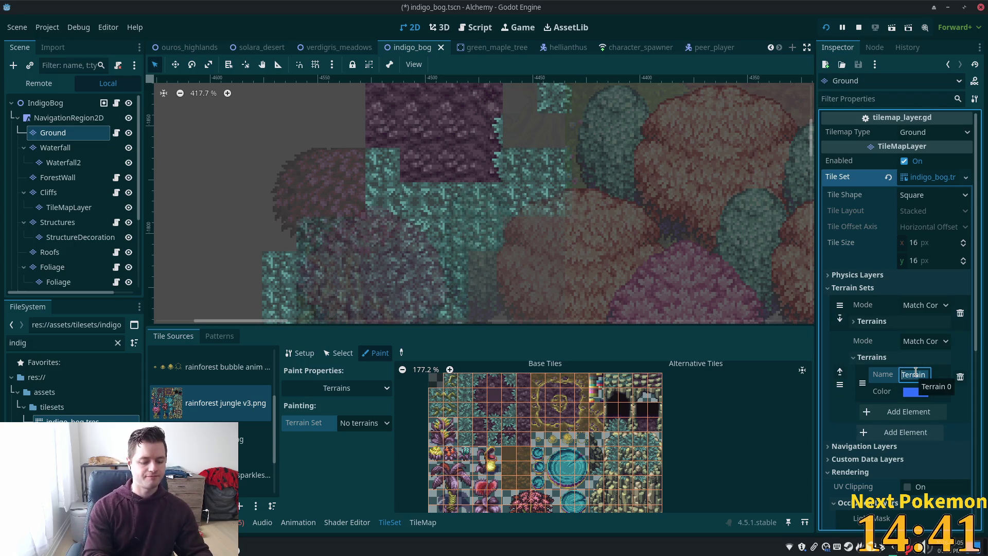
pyautogui.write('Blue Gr')
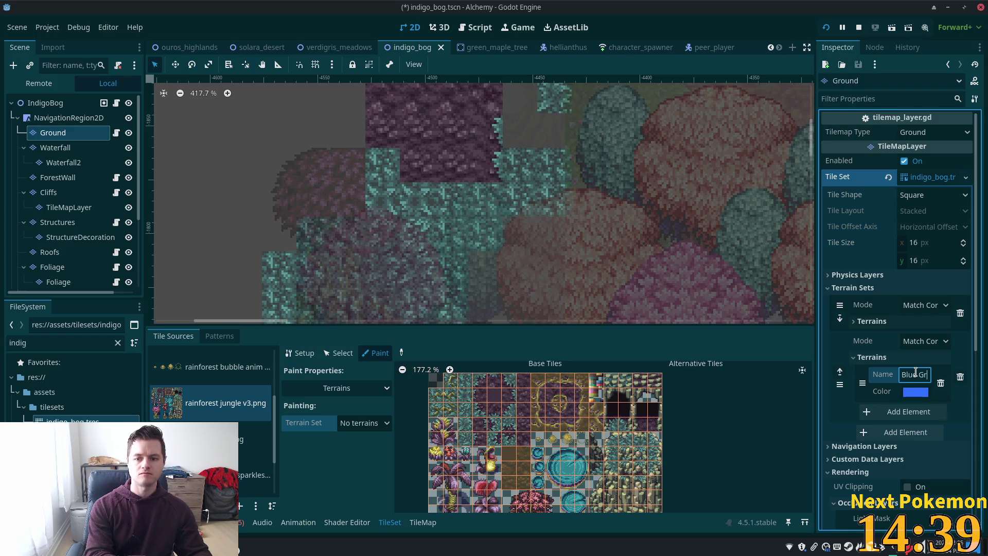
pyautogui.write('ass')
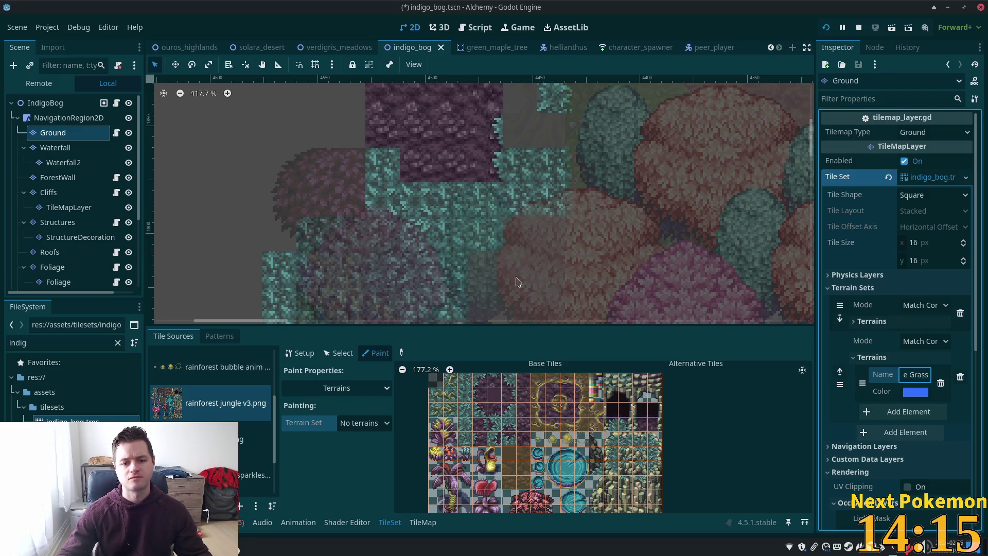
# Step: Choose the first terrain set and Blue Grass as the terrain to paint
pyautogui.click(379, 426)
pyautogui.click(361, 454)
pyautogui.click(352, 443)
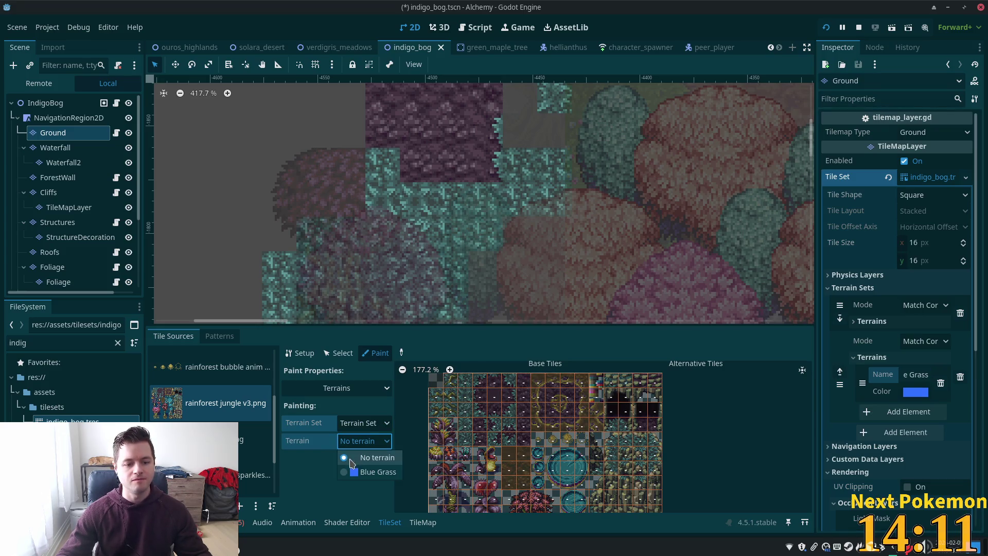
pyautogui.click(372, 472)
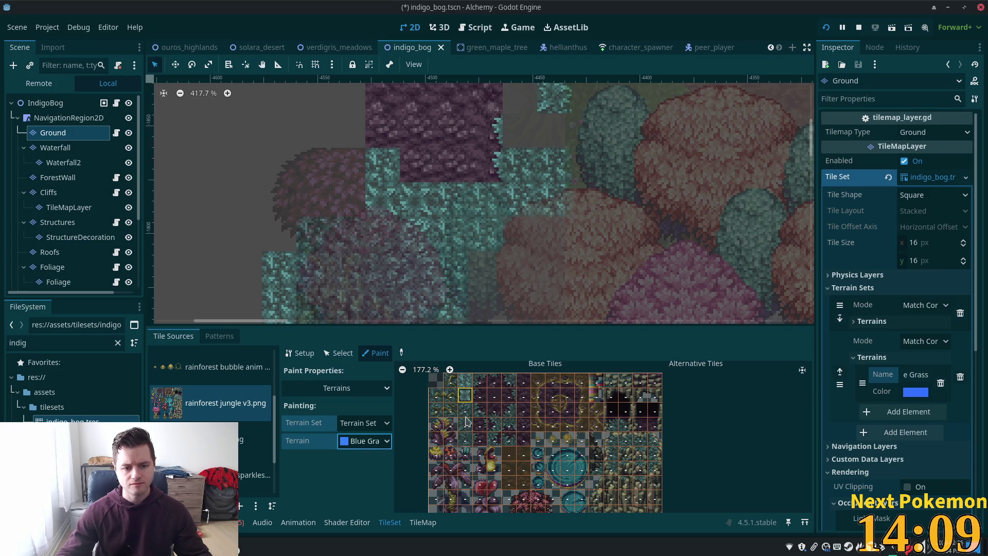
# Step: Paint Blue Grass down one column of atlas tiles, then bring up the itch.io page
pyautogui.scroll(3, 467, 442)
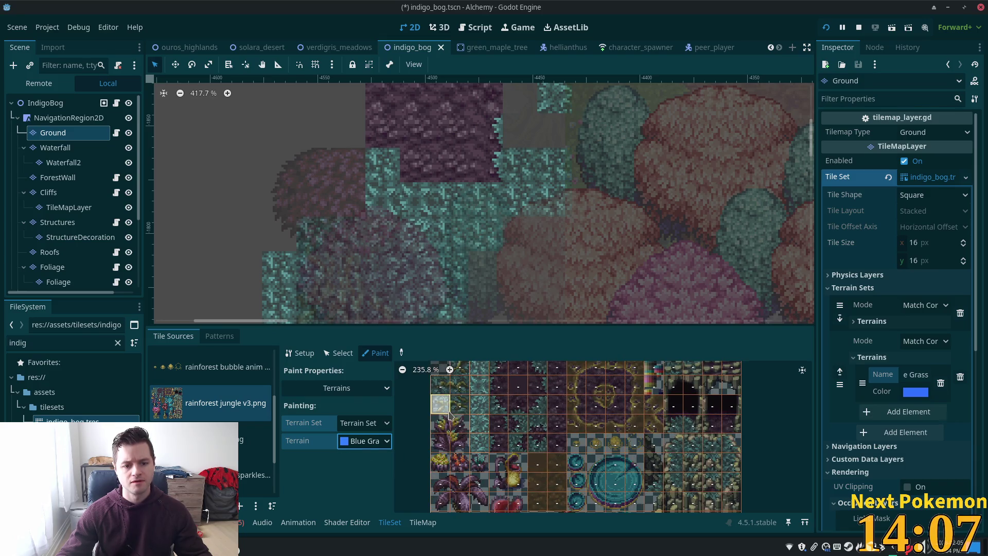
pyautogui.click(480, 389)
pyautogui.moveTo(487, 387); pyautogui.dragTo(487, 474)
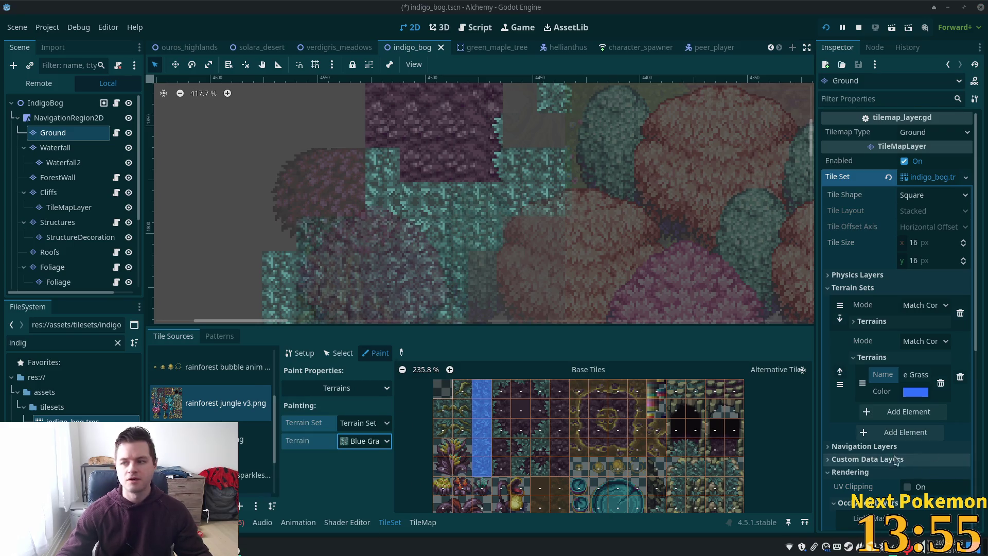
pyautogui.hotkey('alt', 'Tab')
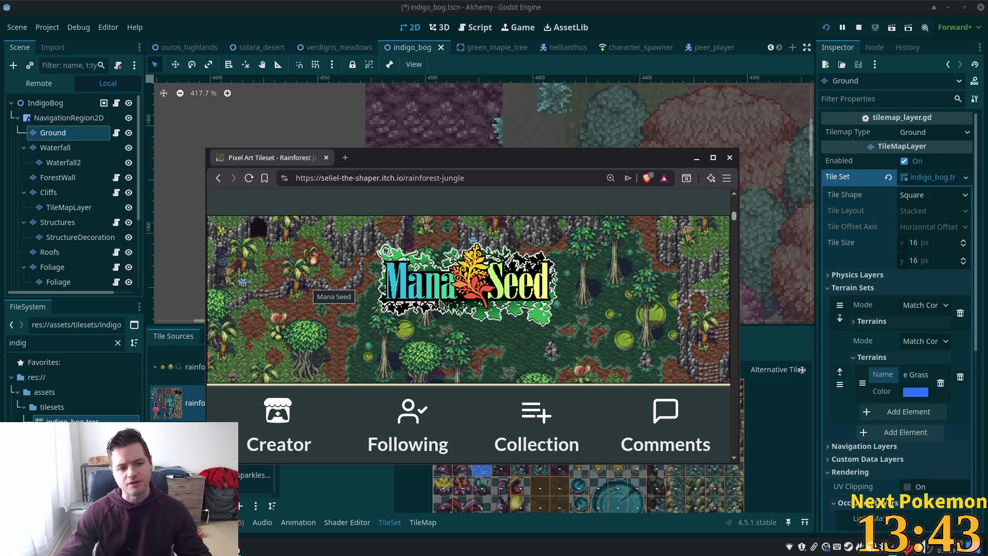
# Step: Browse the itch.io page at 140% zoom and view the colour swaps screenshot enlarged
pyautogui.scroll(-5, 535, 338)
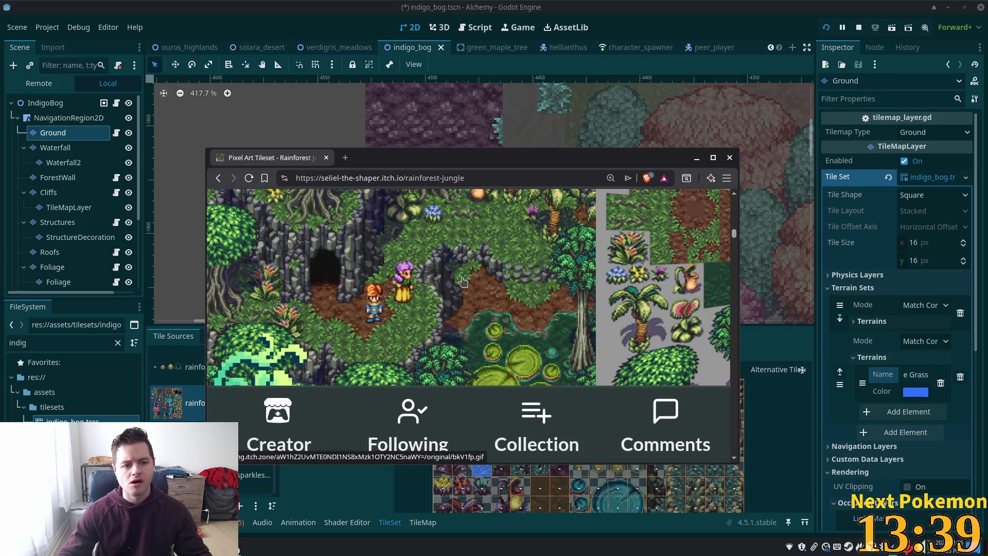
pyautogui.scroll(-5, 462, 282)
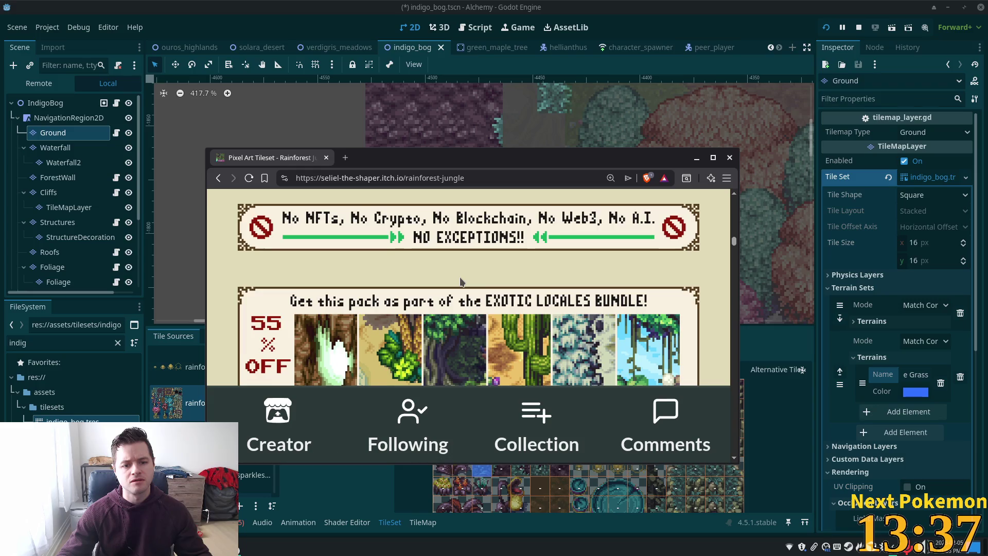
pyautogui.scroll(-3, 462, 282)
pyautogui.scroll(6, 465, 270)
pyautogui.scroll(-5, 465, 267)
pyautogui.doubleClick(489, 159)
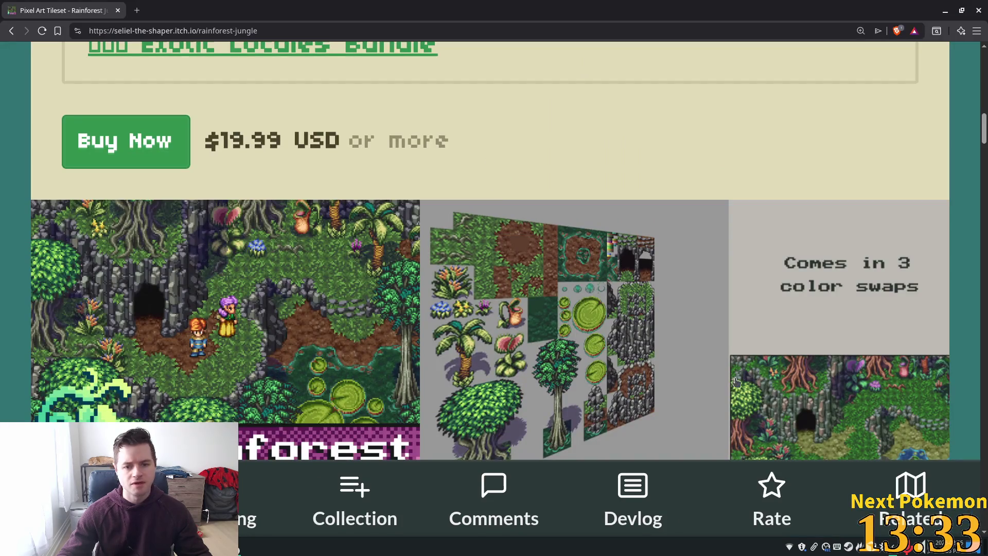
pyautogui.scroll(-10, 780, 332)
pyautogui.hotkey('ctrl', '-')
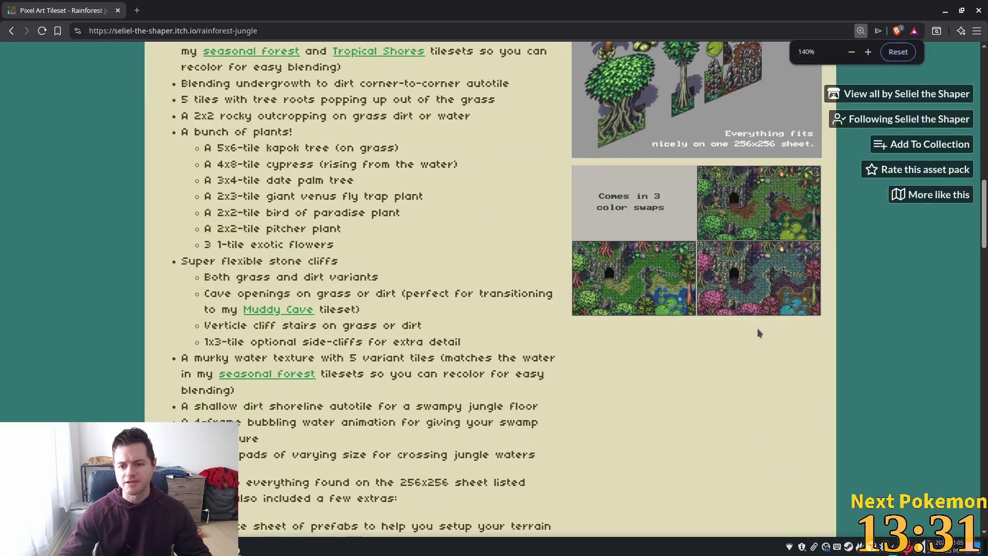
pyautogui.click(716, 219)
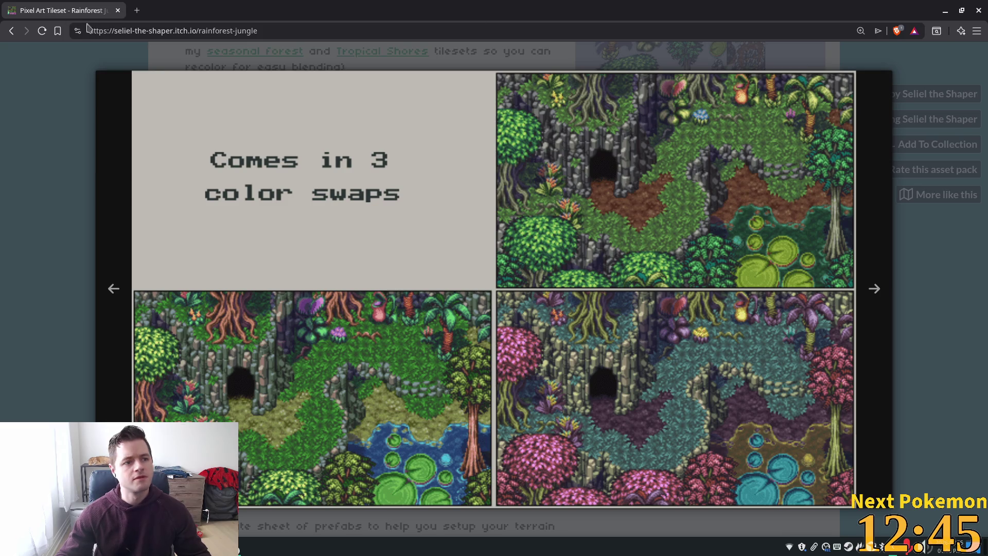
pyautogui.doubleClick(280, 13)
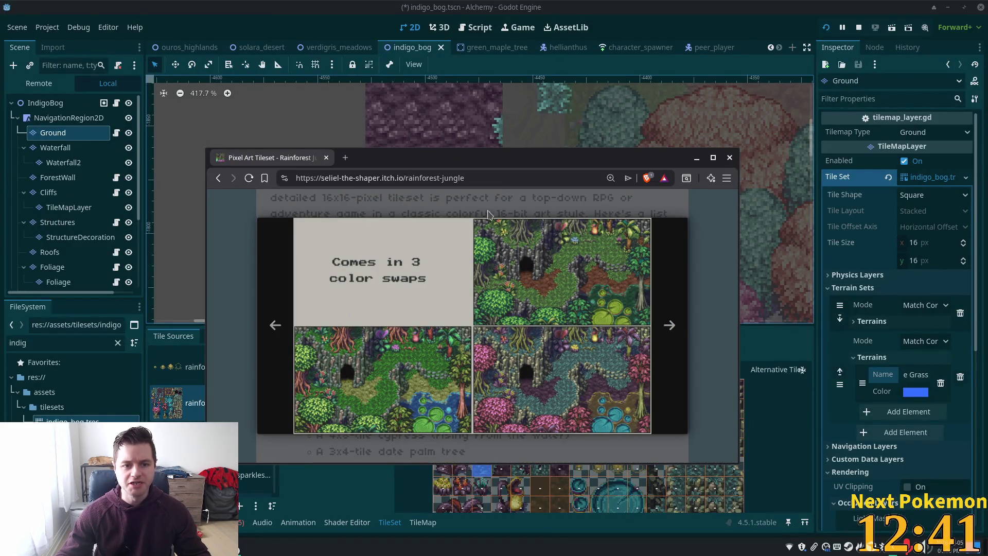
pyautogui.press('Escape')
# Step: Zoom the page to 175% and open the banner image in a new tab
pyautogui.scroll(10, 531, 297)
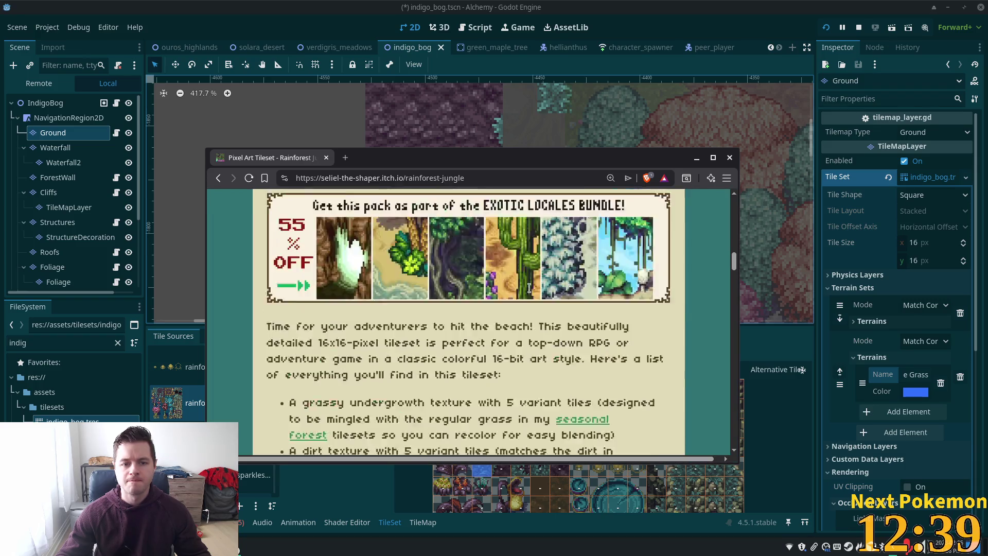
pyautogui.scroll(3, 532, 297)
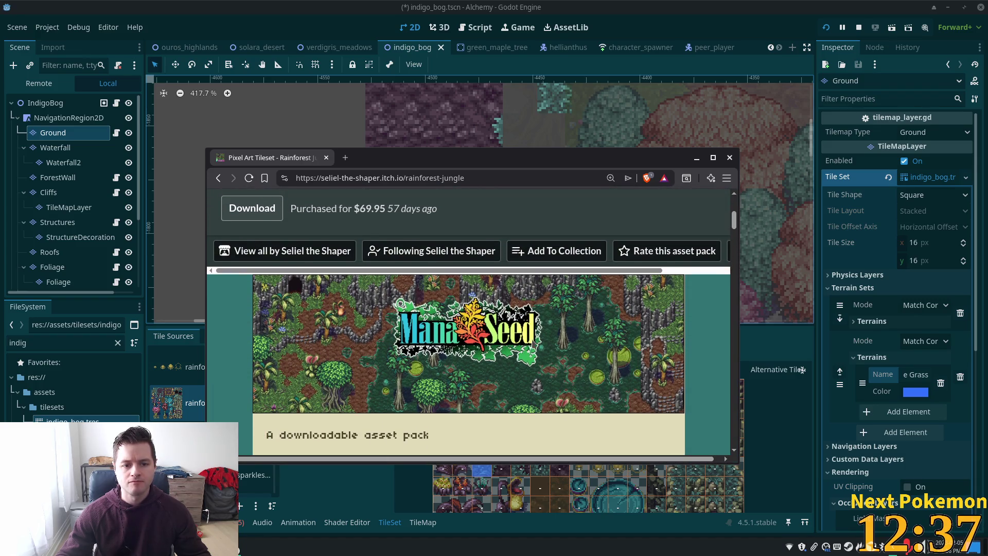
pyautogui.hotkey('ctrl', '+')
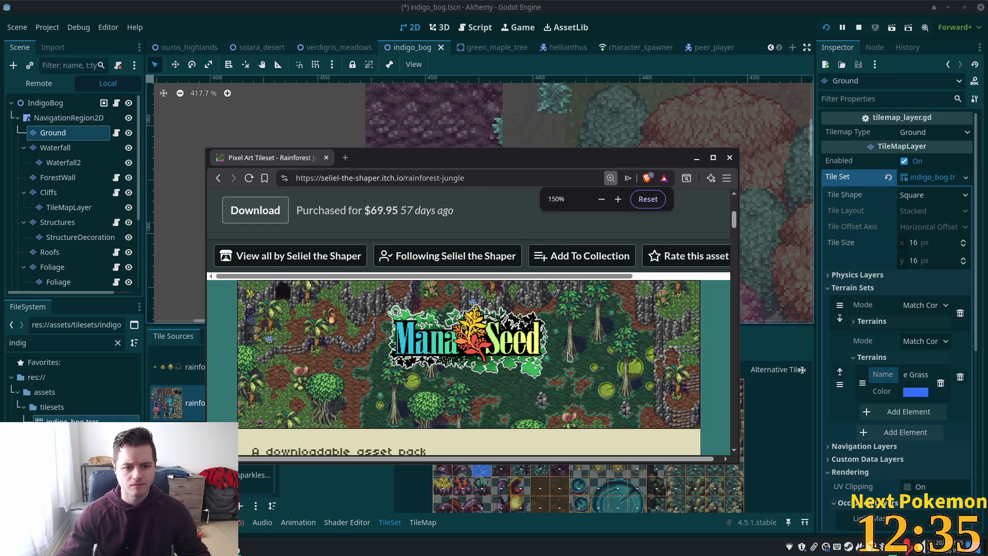
pyautogui.hotkey('ctrl', '+')
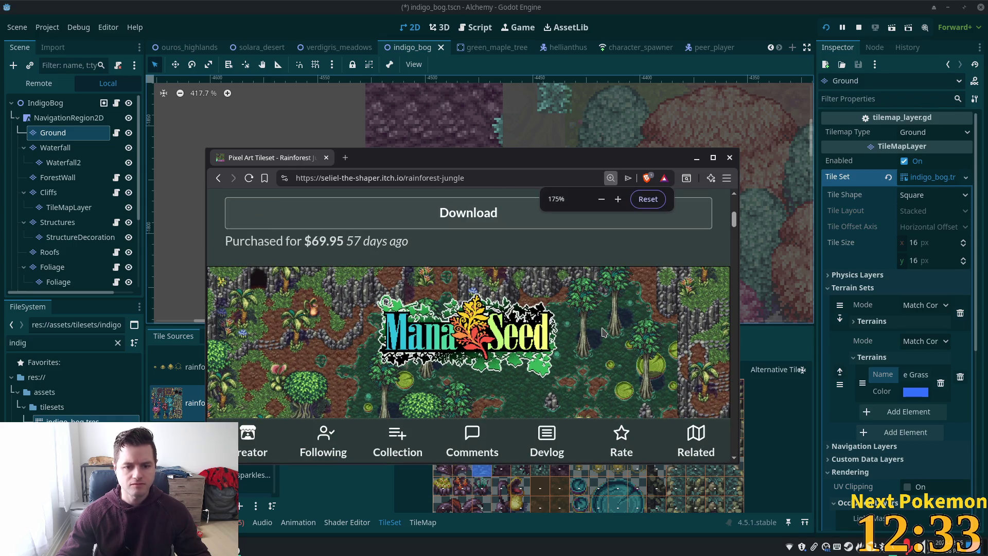
pyautogui.rightClick(602, 332)
pyautogui.click(615, 340)
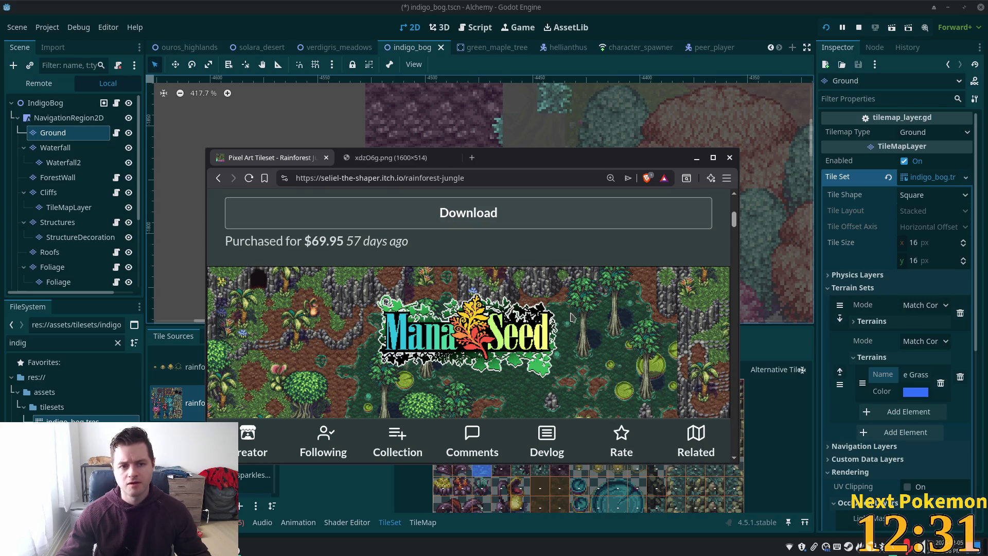
# Step: View the banner image tab at 125% zoom and full size
pyautogui.click(381, 160)
pyautogui.hotkey('ctrl', '+')
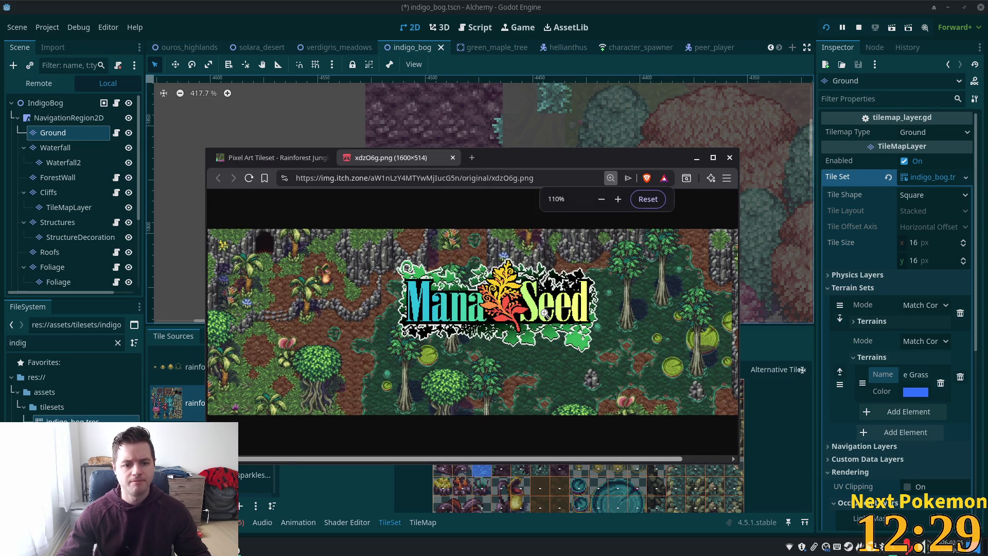
pyautogui.hotkey('ctrl', '+')
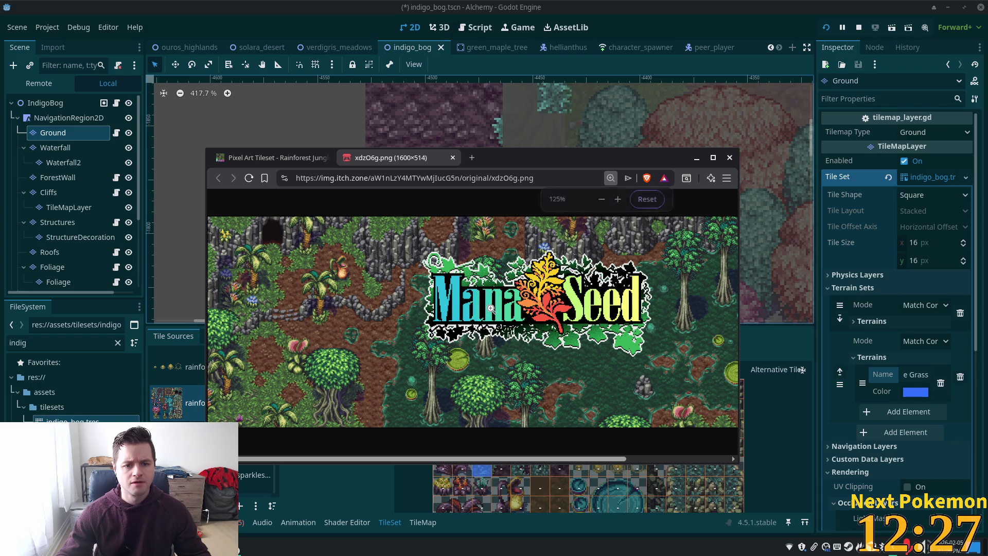
pyautogui.click(579, 295)
pyautogui.scroll(-2, 580, 295)
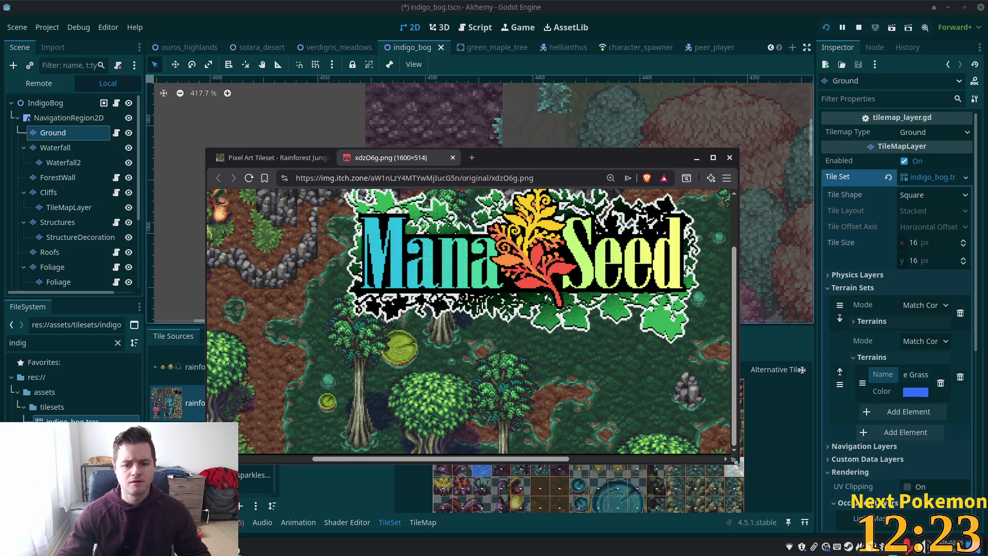
# Step: Resize the browser window larger, then return to the Godot editor
pyautogui.moveTo(735, 461); pyautogui.dragTo(746, 513)
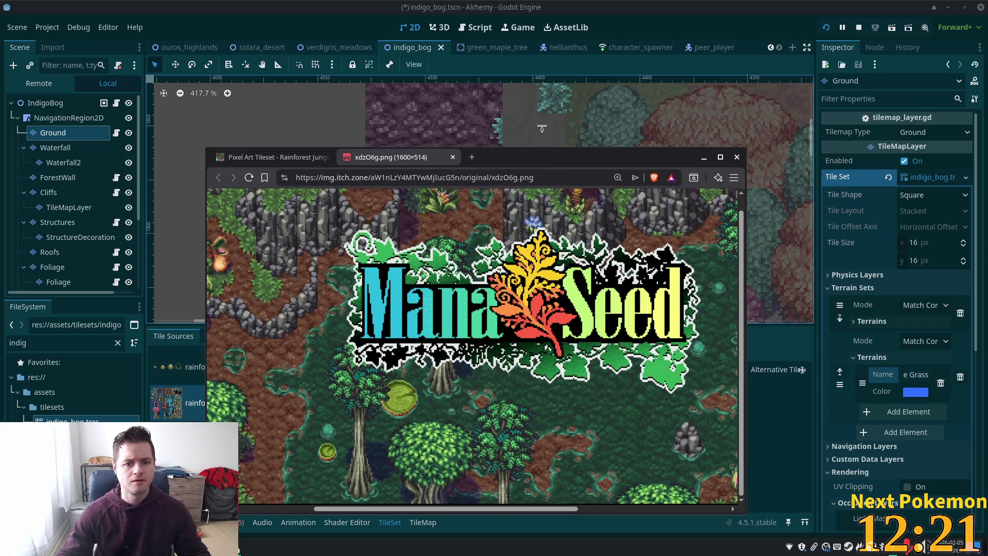
pyautogui.moveTo(543, 133); pyautogui.dragTo(543, 62)
pyautogui.moveTo(757, 223); pyautogui.dragTo(916, 223)
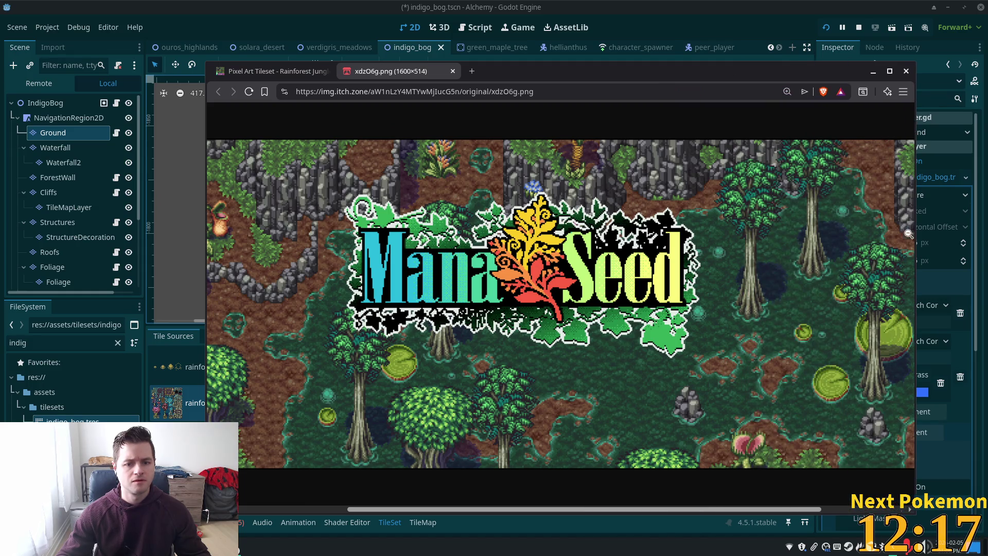
pyautogui.moveTo(744, 510); pyautogui.dragTo(813, 510)
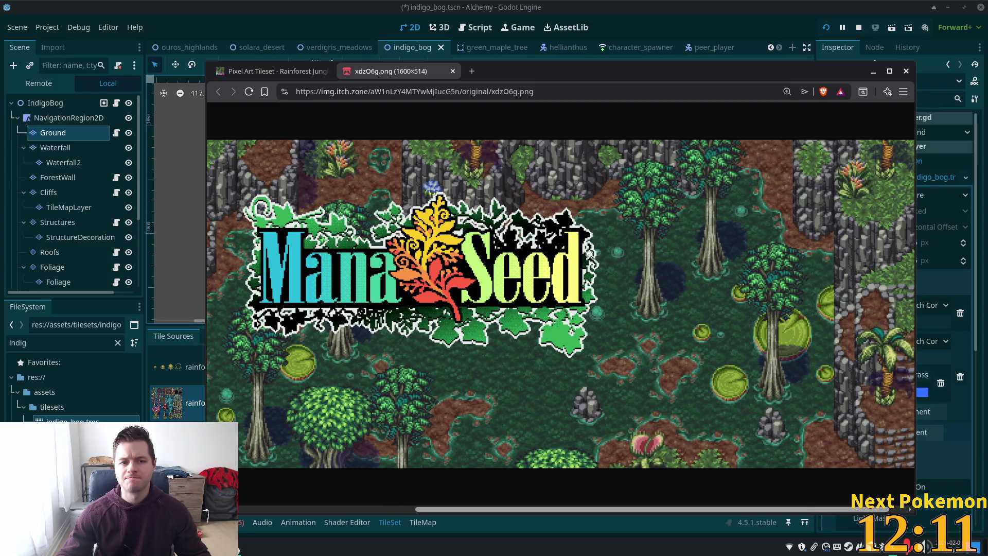
pyautogui.moveTo(794, 508)
pyautogui.mouseDown()
pyautogui.moveTo(600, 510)
pyautogui.moveTo(866, 486)
pyautogui.moveTo(508, 448)
pyautogui.mouseUp()
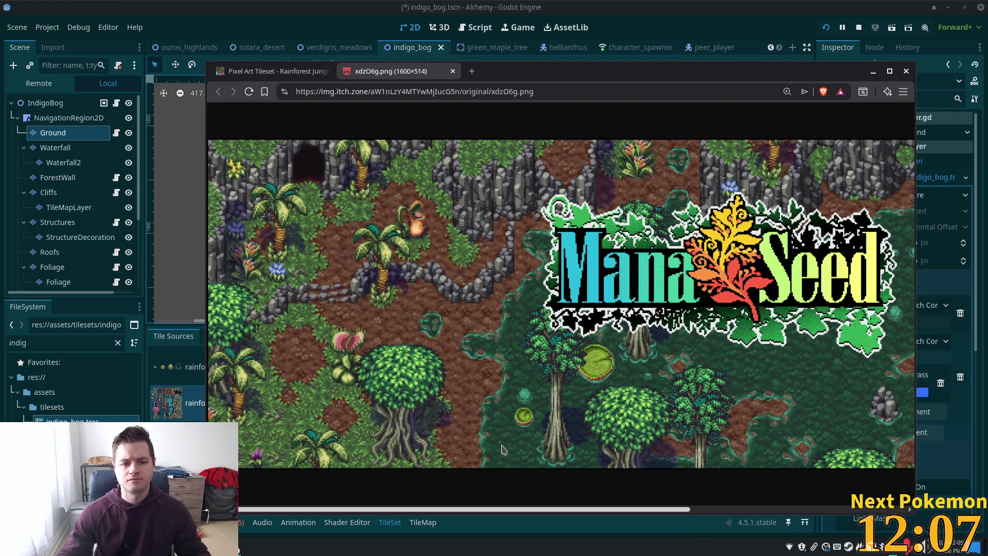
pyautogui.press('super+Page_Down')
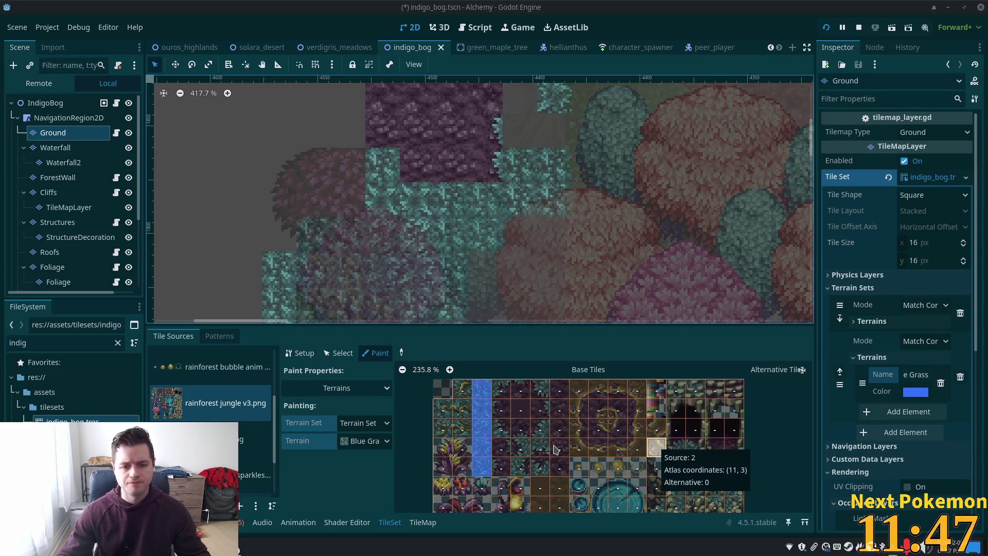
pyautogui.scroll(-2, 599, 461)
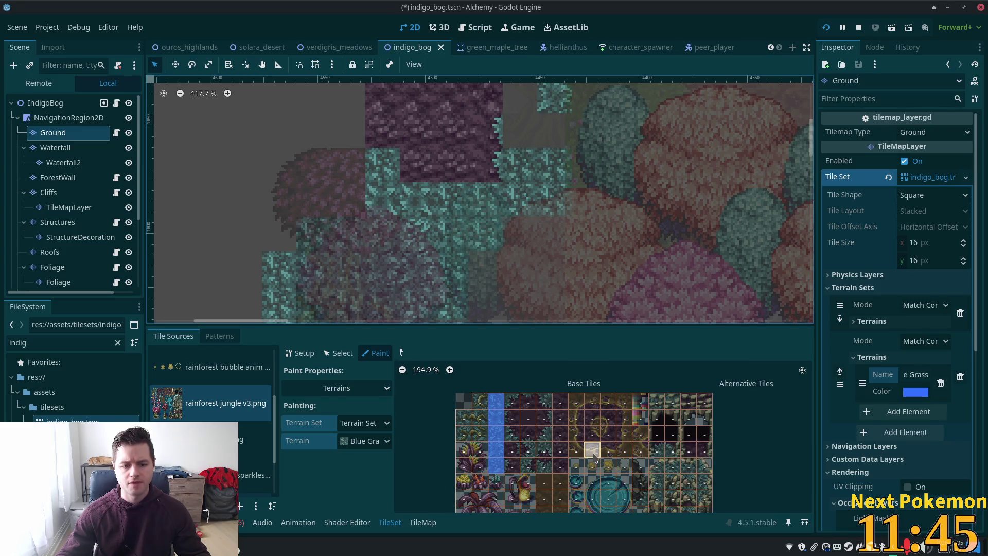
pyautogui.scroll(-2, 614, 506)
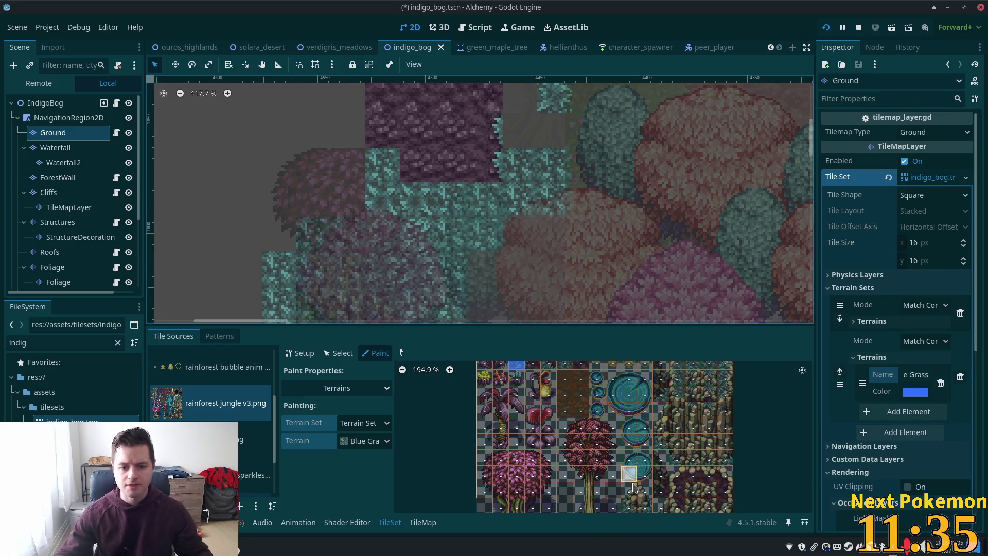
pyautogui.scroll(-4, 711, 435)
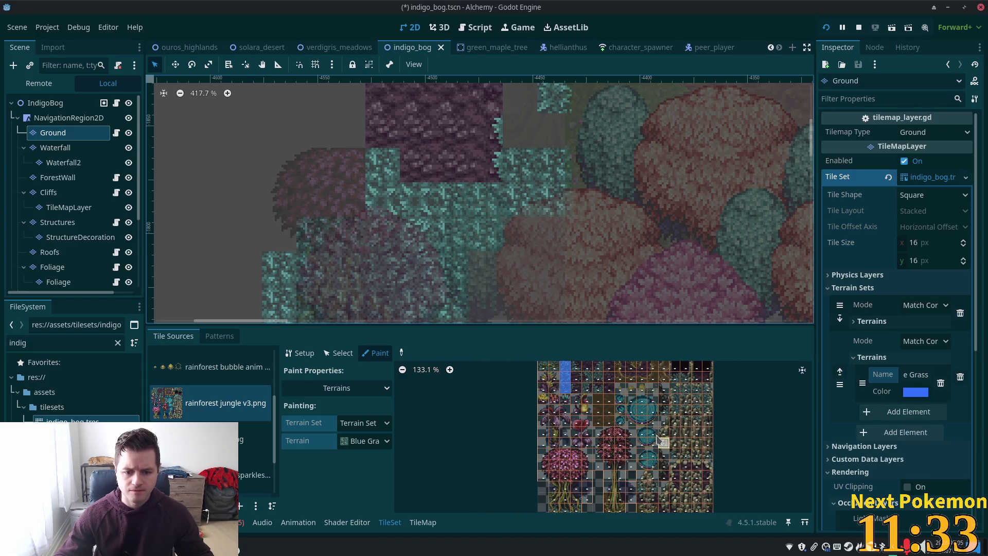
pyautogui.scroll(5, 606, 386)
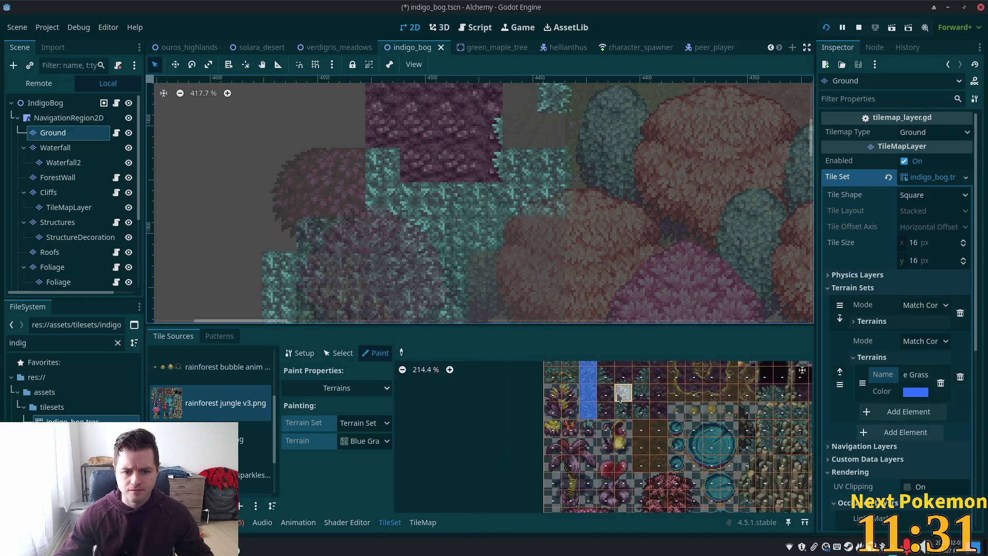
pyautogui.scroll(-5, 688, 457)
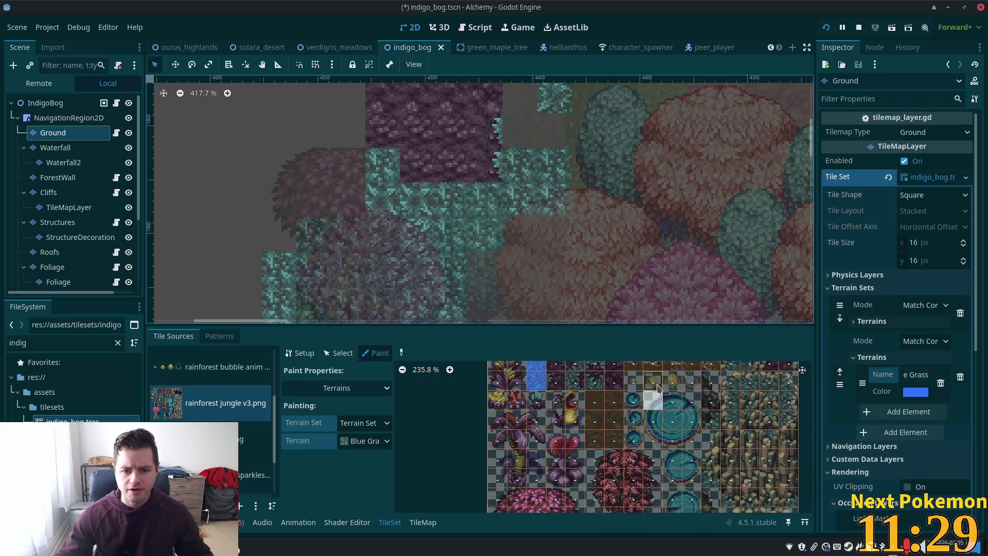
pyautogui.scroll(5, 654, 463)
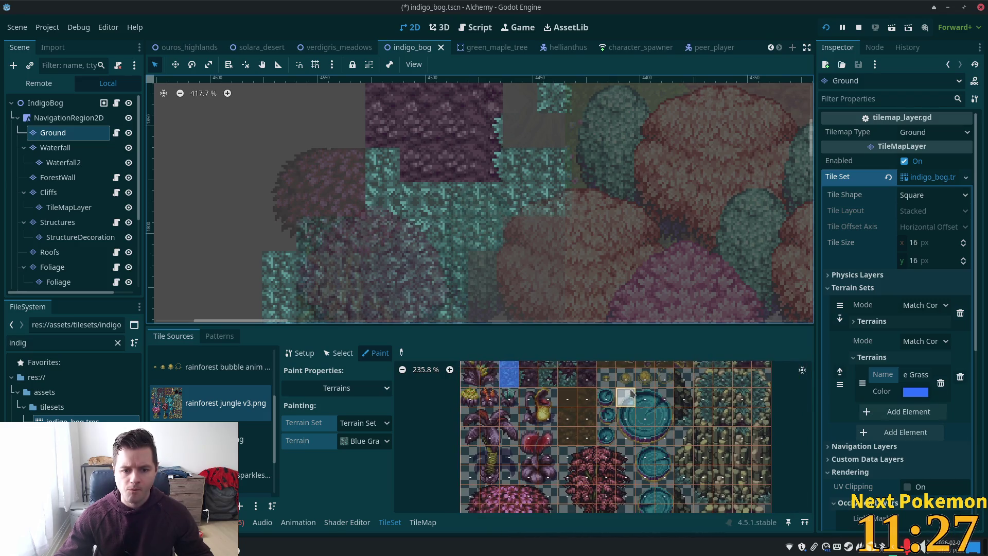
pyautogui.scroll(-2, 611, 480)
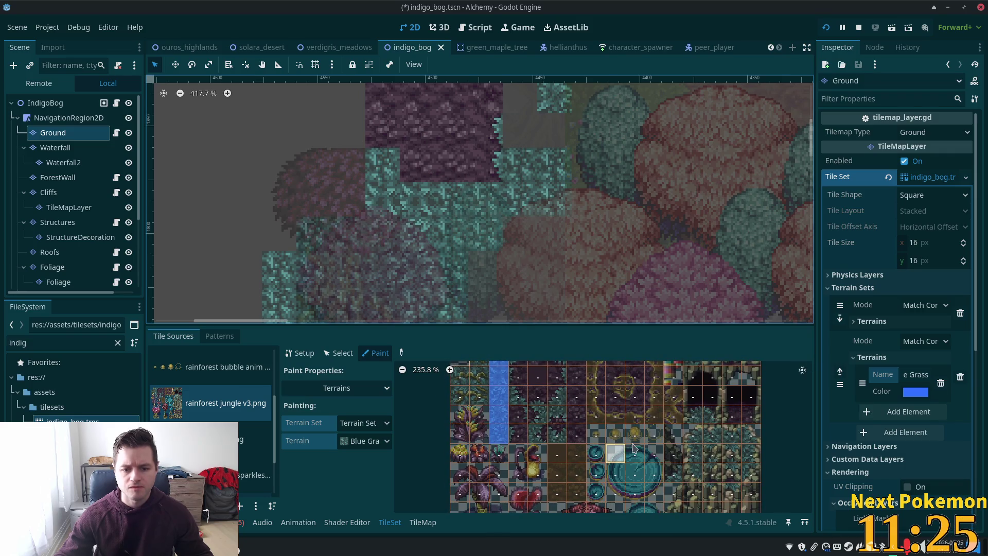
pyautogui.hscroll(2, 628, 442)
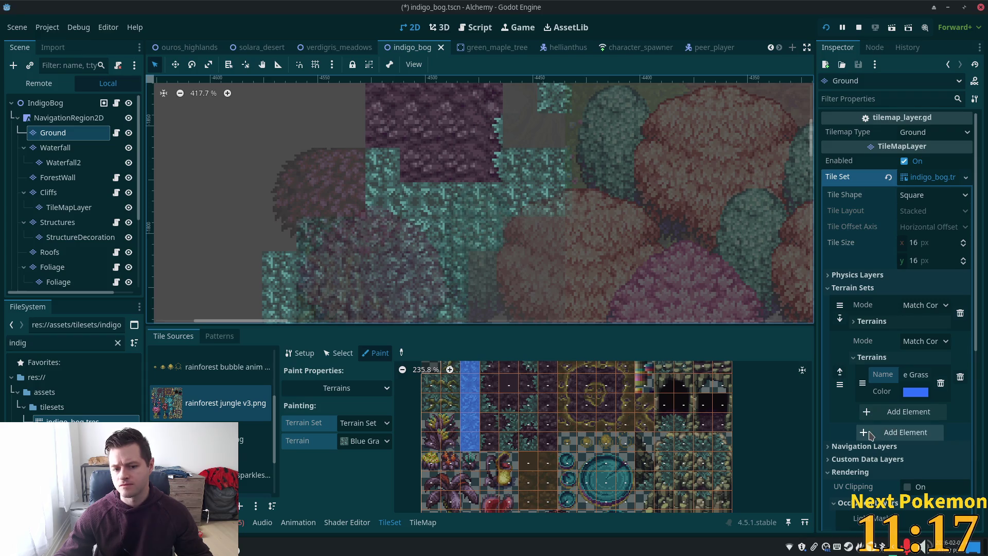
pyautogui.scroll(-2, 605, 463)
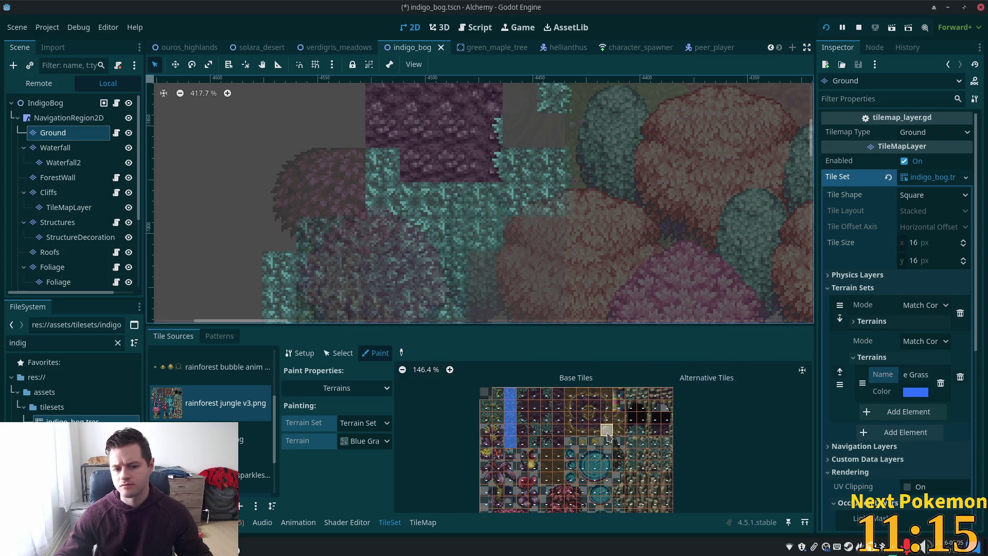
pyautogui.scroll(-3, 604, 504)
pyautogui.scroll(-2, 604, 503)
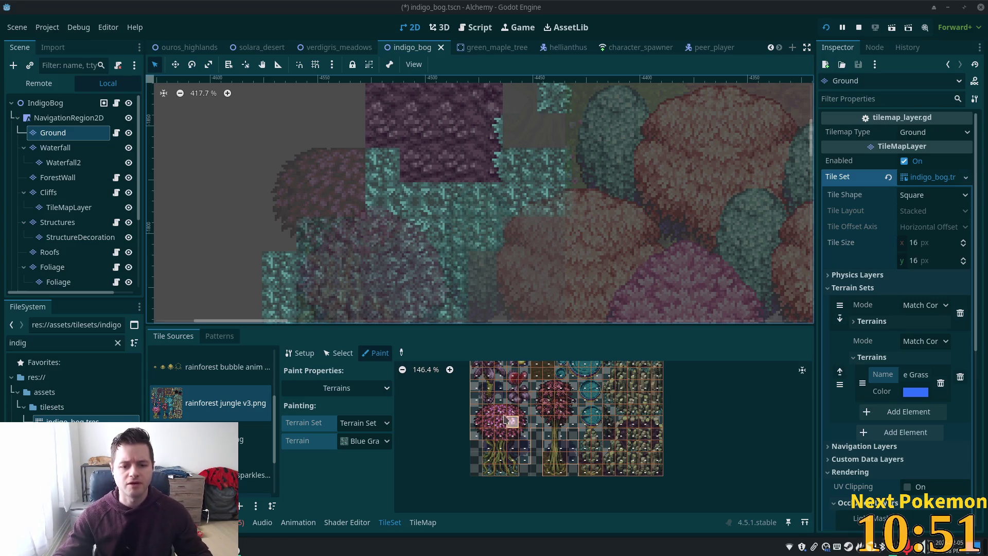
pyautogui.scroll(2, 560, 389)
pyautogui.scroll(3, 560, 388)
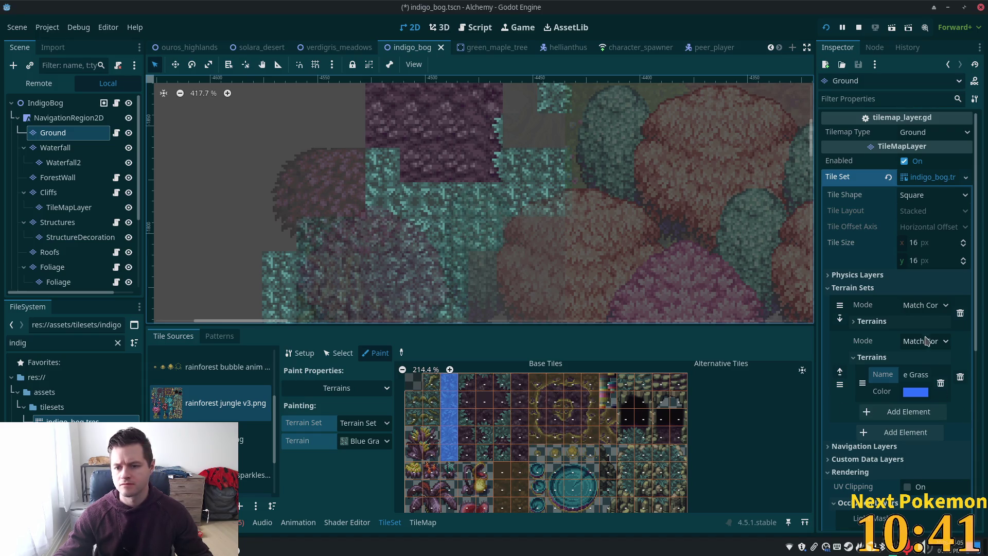
# Step: Add a second terrain and begin naming it Soil
pyautogui.click(901, 413)
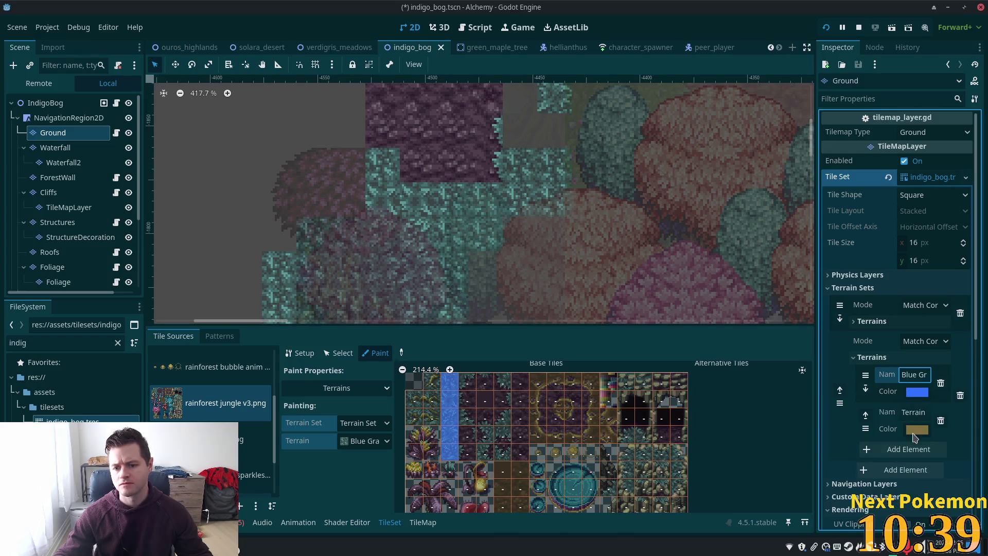
pyautogui.click(913, 411)
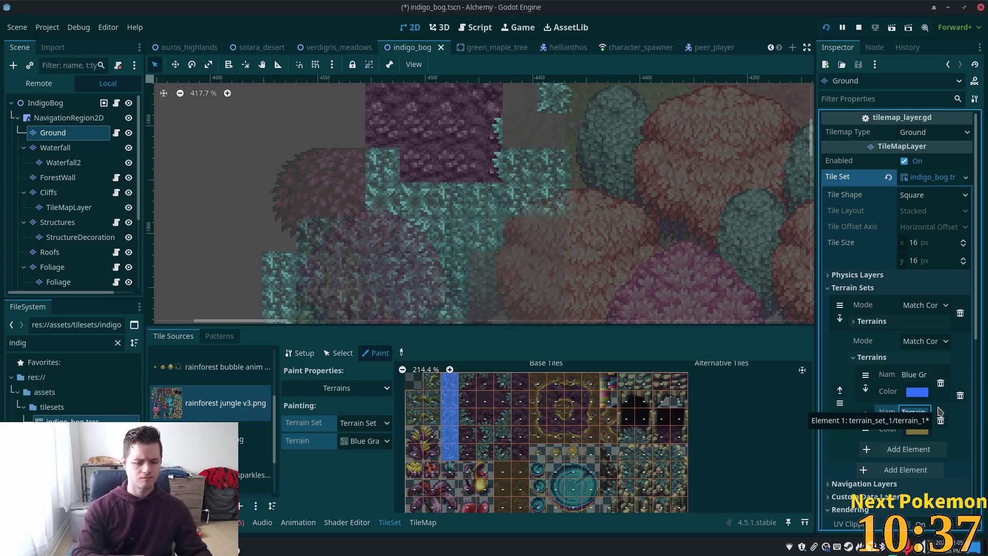
pyautogui.write('Sa')
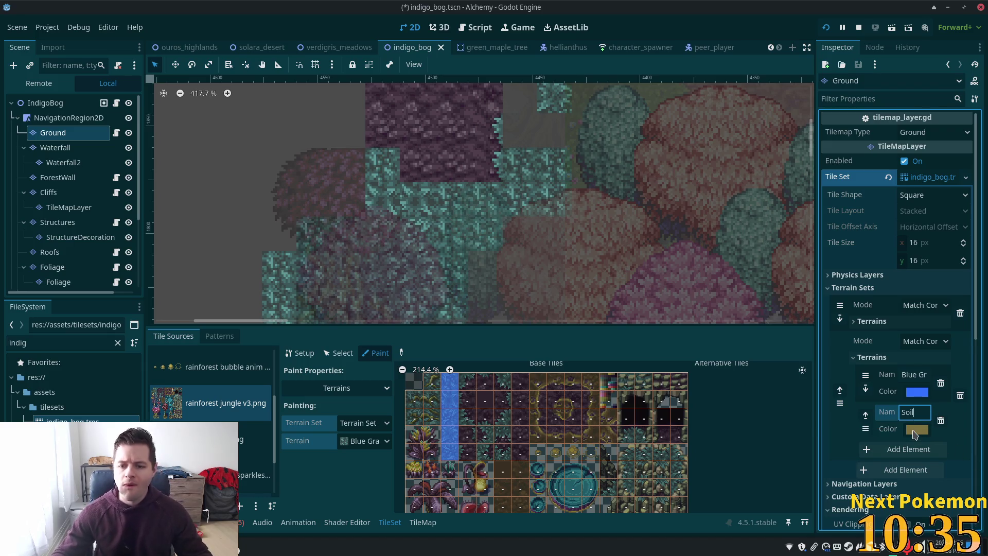
# Step: Set the Soil terrain's colour to light pink df7fe8
pyautogui.click(917, 428)
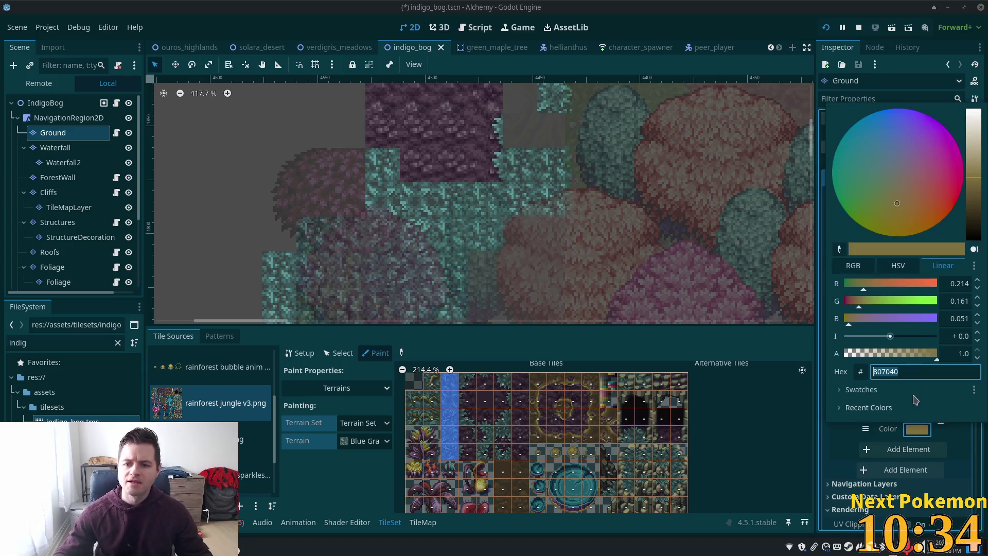
pyautogui.click(928, 200)
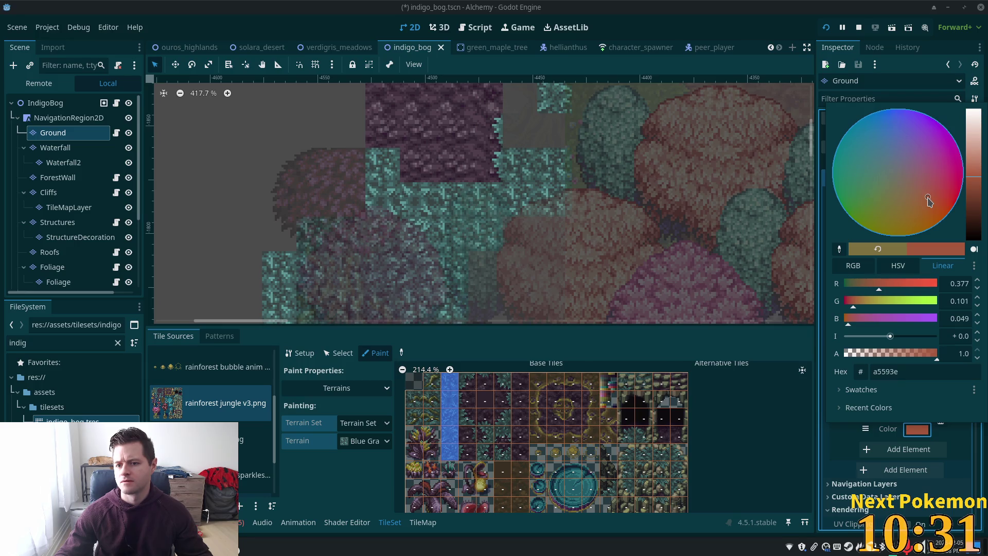
pyautogui.click(884, 220)
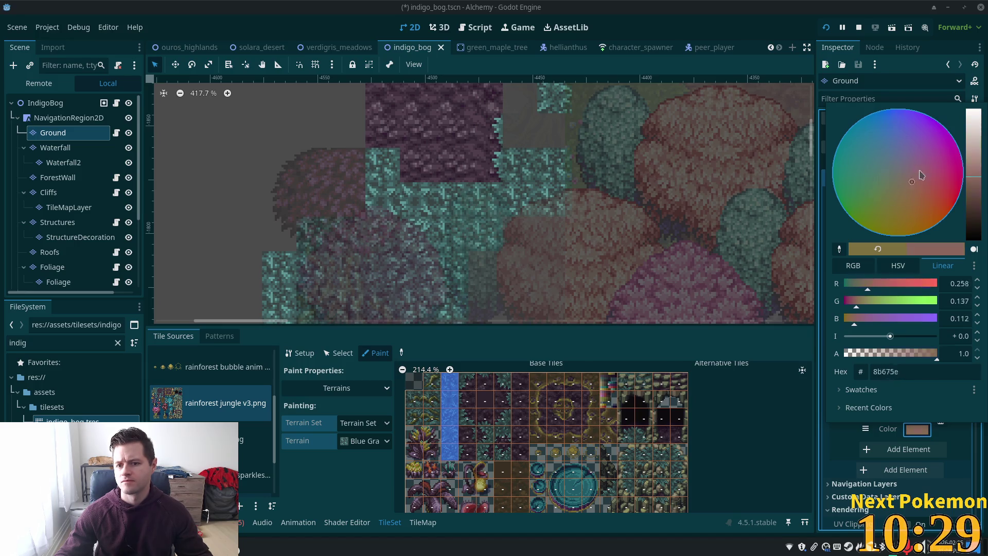
pyautogui.click(942, 141)
pyautogui.moveTo(981, 171); pyautogui.dragTo(981, 154)
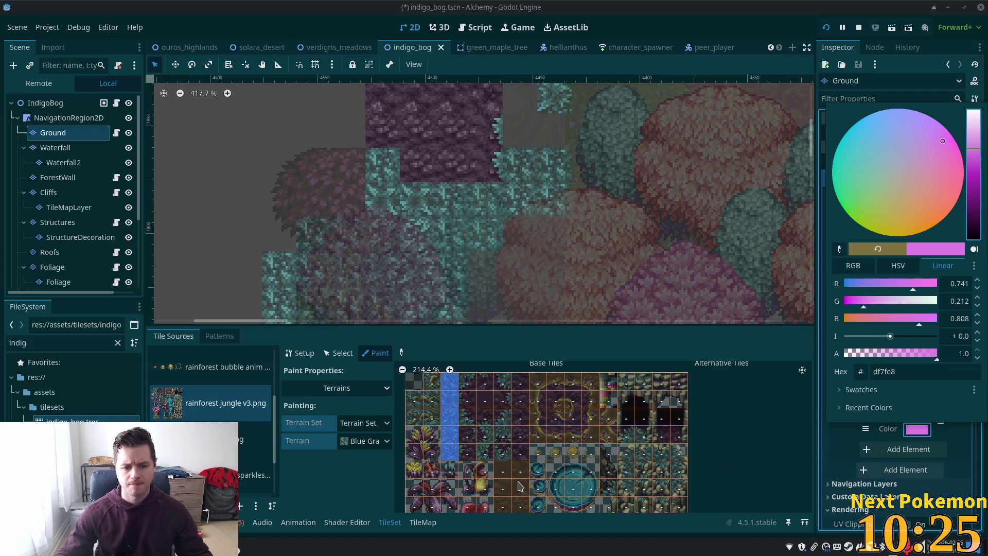
pyautogui.click(519, 471)
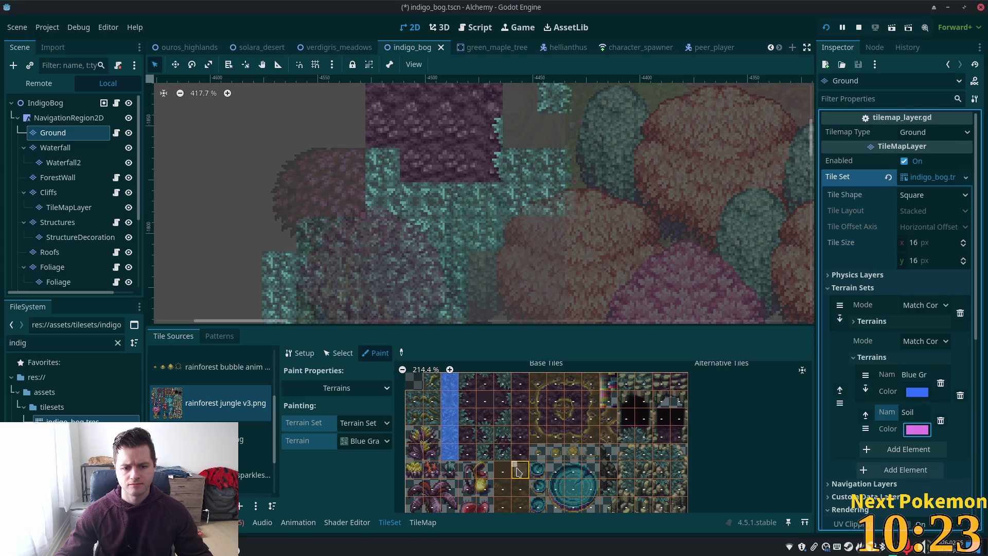
pyautogui.click(525, 467)
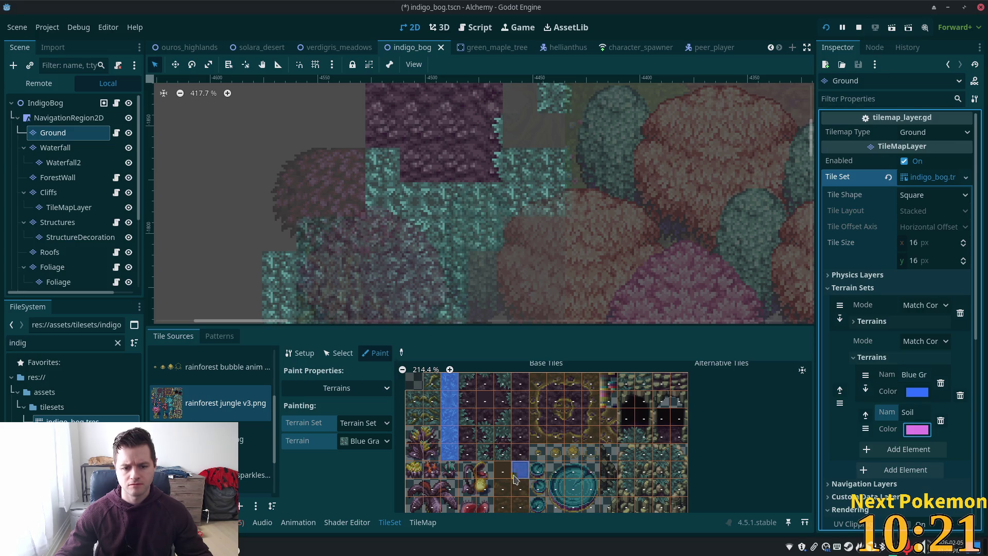
# Step: Paint Blue Grass bits around the edges of the brown soil tiles in the atlas
pyautogui.scroll(3, 515, 478)
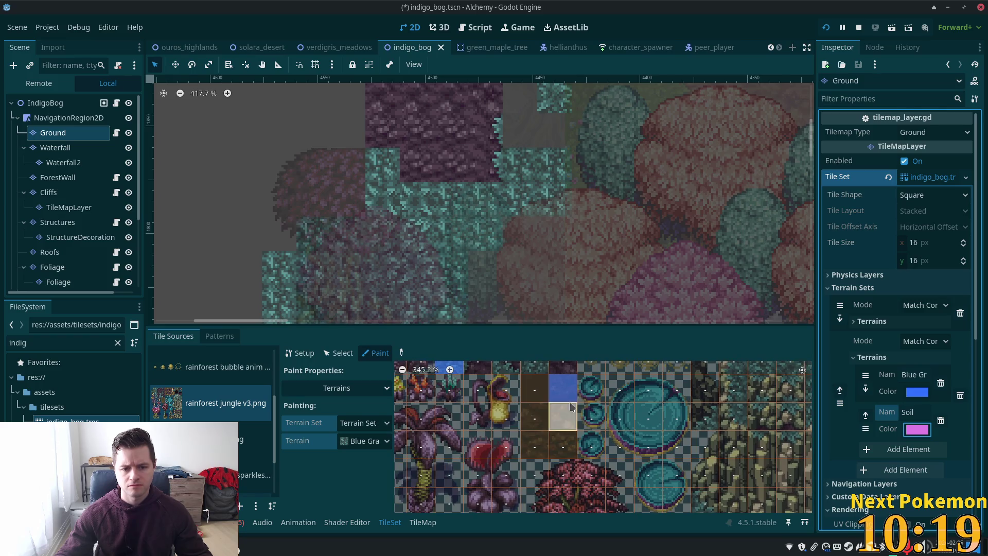
pyautogui.moveTo(566, 410)
pyautogui.mouseDown()
pyautogui.moveTo(534, 418)
pyautogui.moveTo(534, 446)
pyautogui.mouseUp()
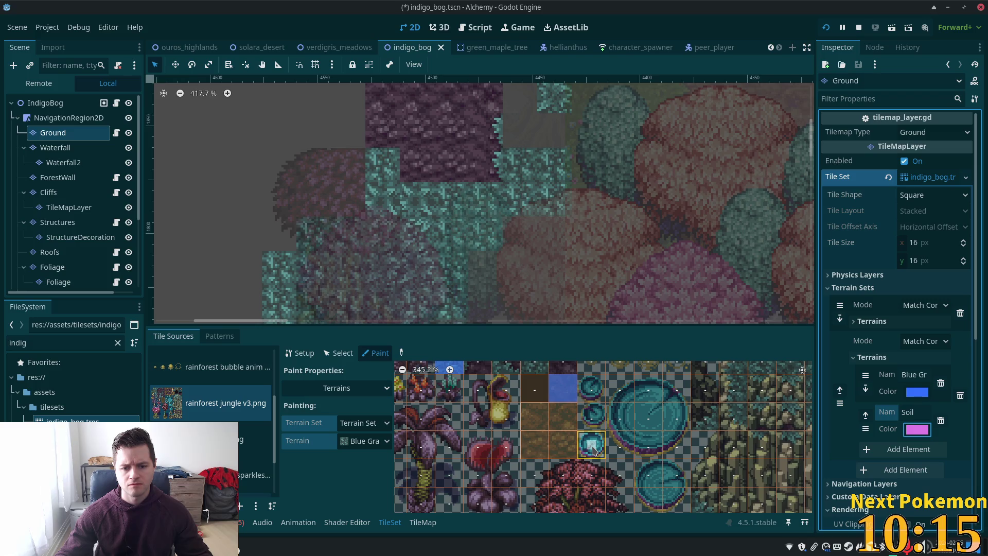
pyautogui.moveTo(561, 413)
pyautogui.mouseDown()
pyautogui.moveTo(559, 453)
pyautogui.moveTo(571, 454)
pyautogui.moveTo(539, 451)
pyautogui.moveTo(540, 428)
pyautogui.moveTo(525, 457)
pyautogui.mouseUp()
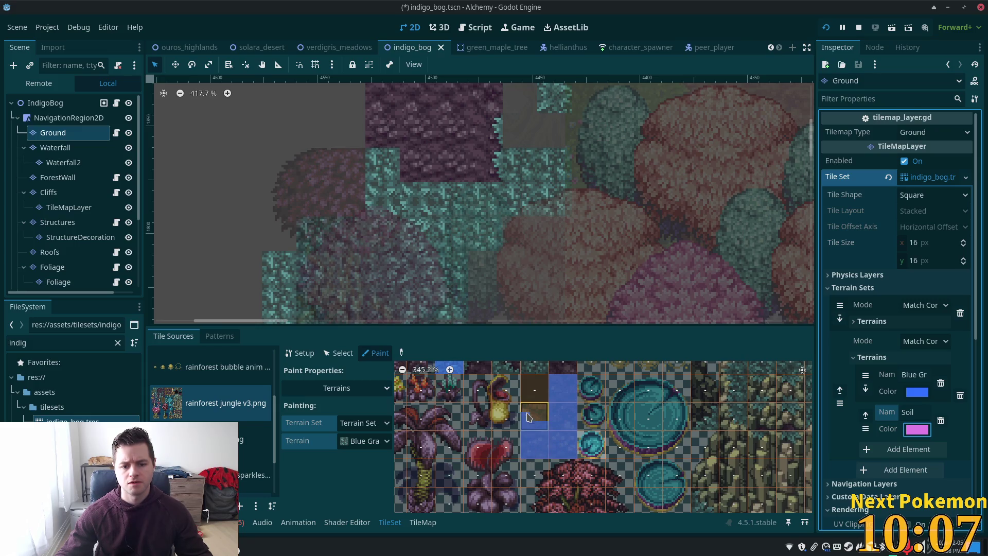
pyautogui.moveTo(528, 417); pyautogui.dragTo(544, 414)
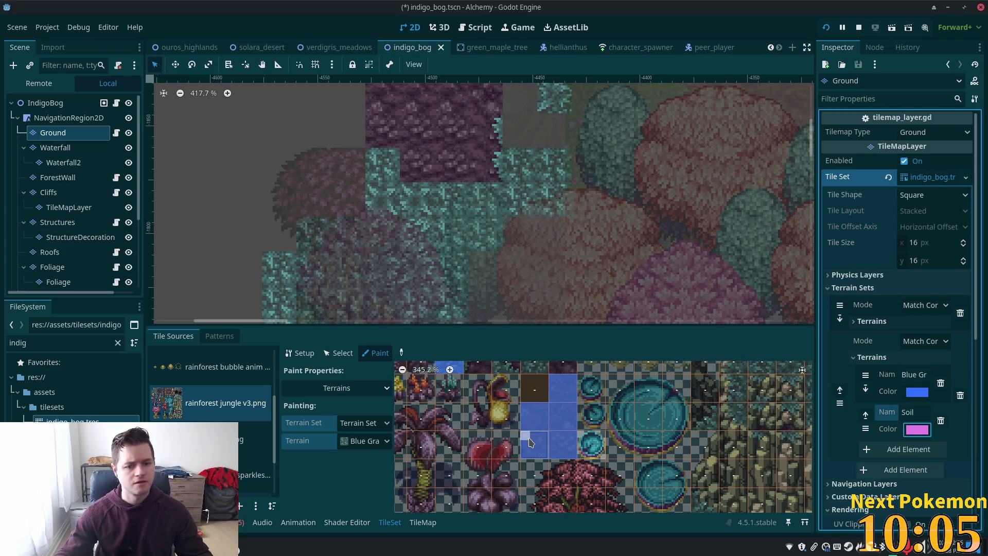
pyautogui.scroll(-5, 592, 441)
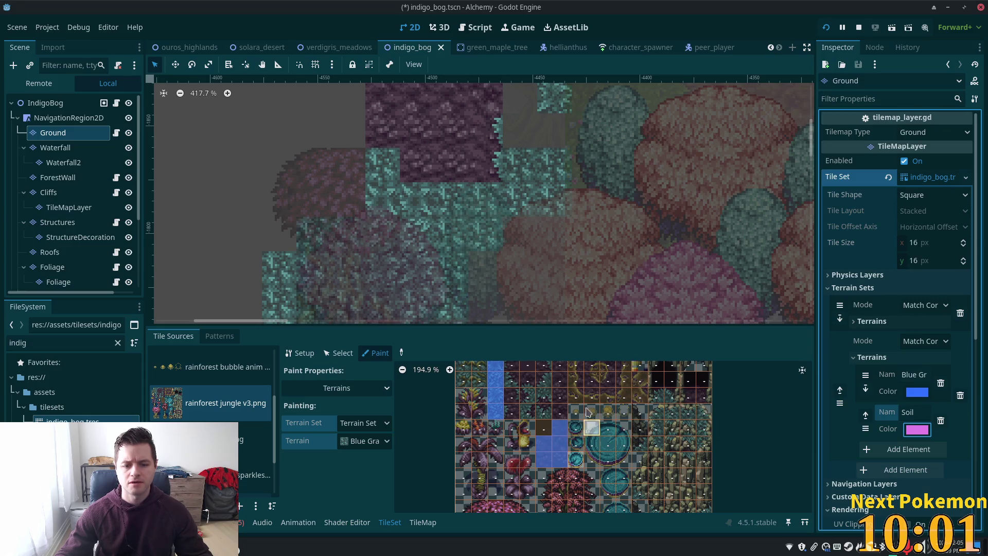
pyautogui.hscroll(1, 606, 428)
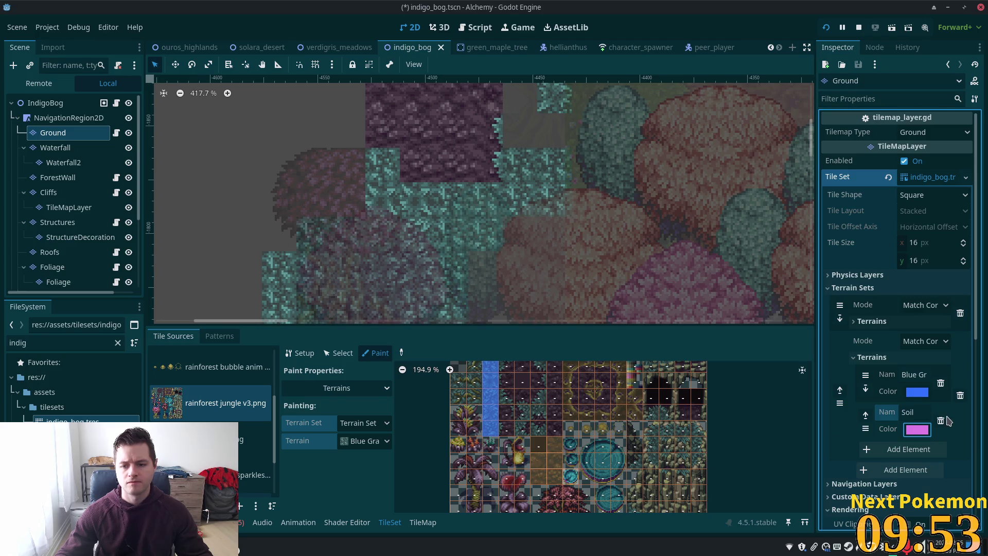
pyautogui.click(368, 442)
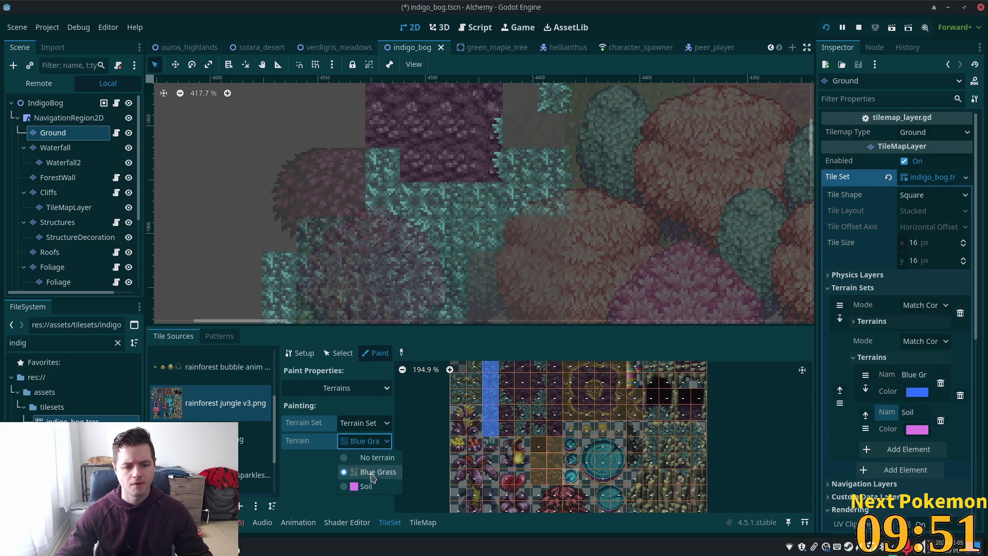
# Step: Select Soil and paint it down a column of jungle atlas tiles
pyautogui.click(369, 486)
pyautogui.scroll(3, 561, 383)
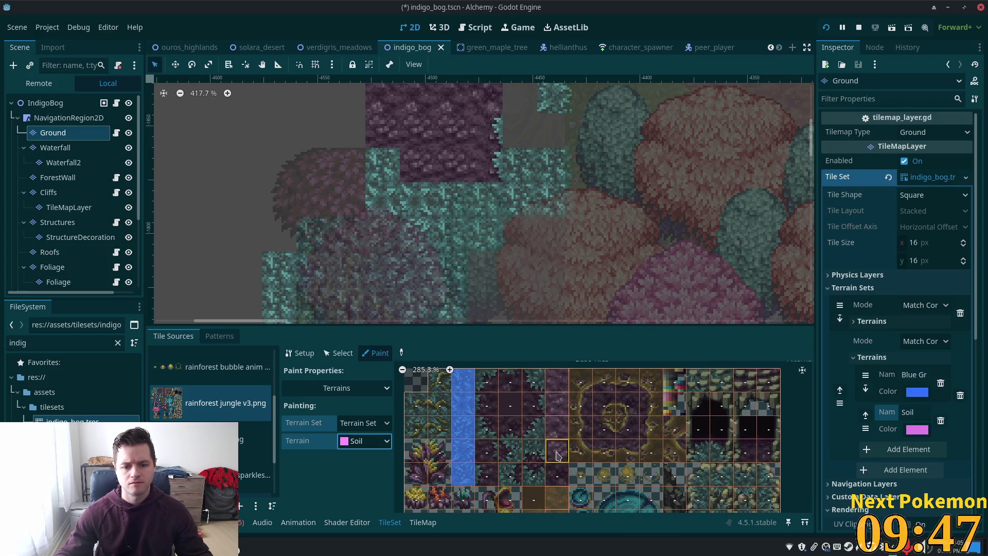
pyautogui.moveTo(560, 483)
pyautogui.mouseDown()
pyautogui.moveTo(549, 373)
pyautogui.moveTo(557, 479)
pyautogui.mouseUp()
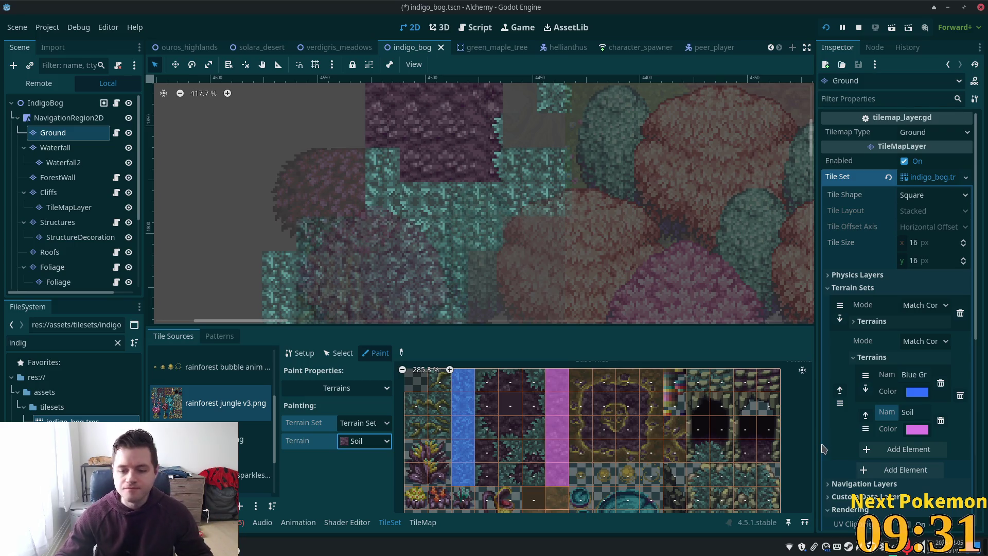
# Step: Add a third terrain named MurkyWater and give it a bright green colour
pyautogui.click(892, 449)
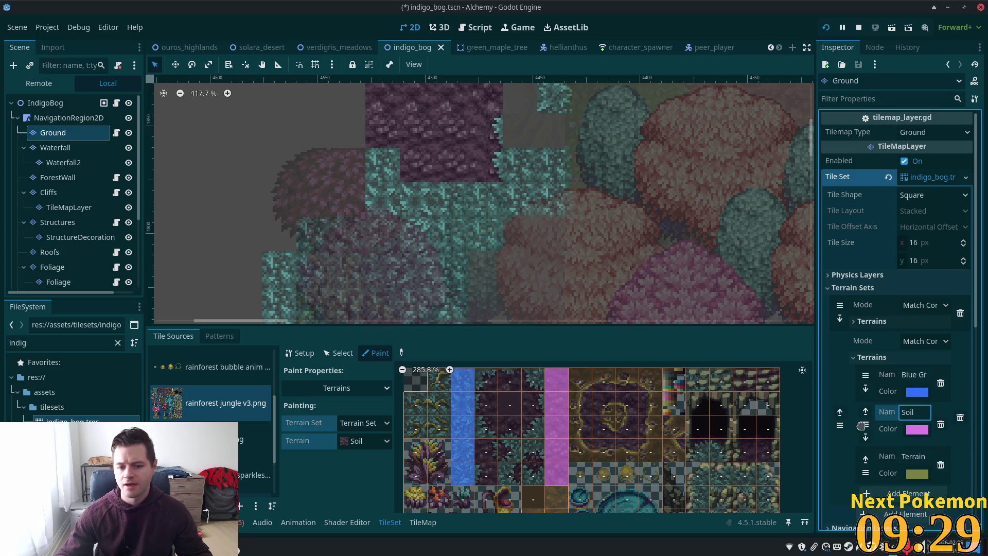
pyautogui.scroll(-5, 864, 426)
pyautogui.click(912, 303)
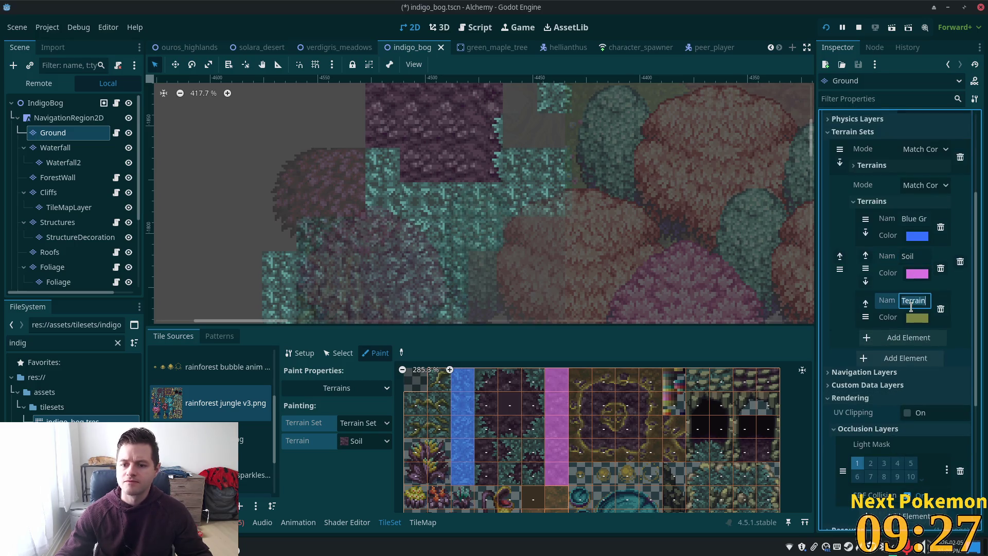
pyautogui.write('Mur')
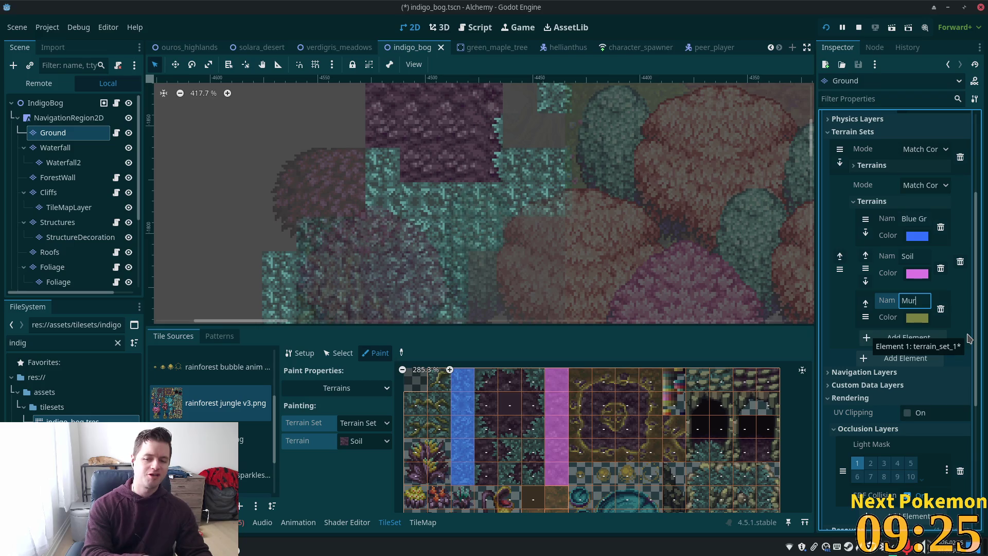
pyautogui.write('ky')
pyautogui.write('Water')
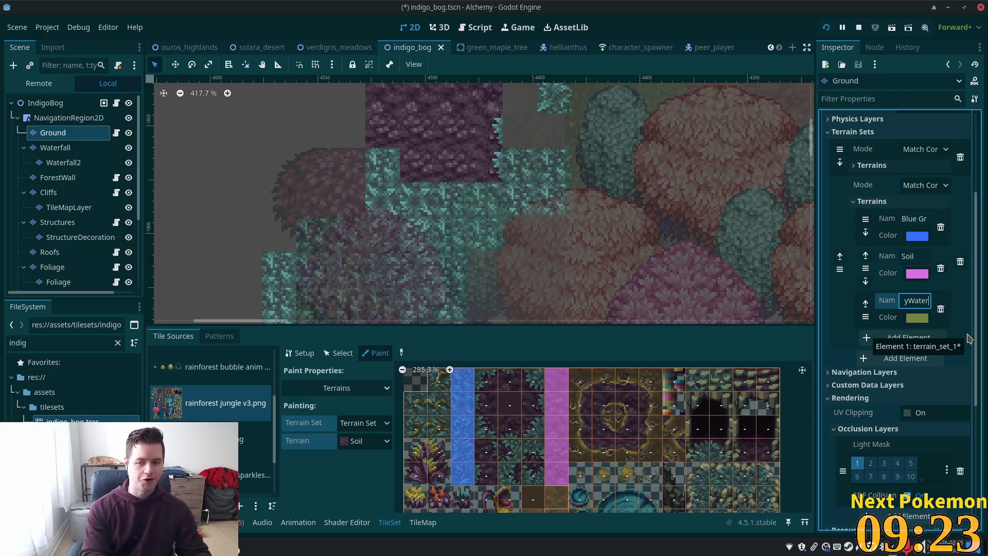
pyautogui.click(911, 322)
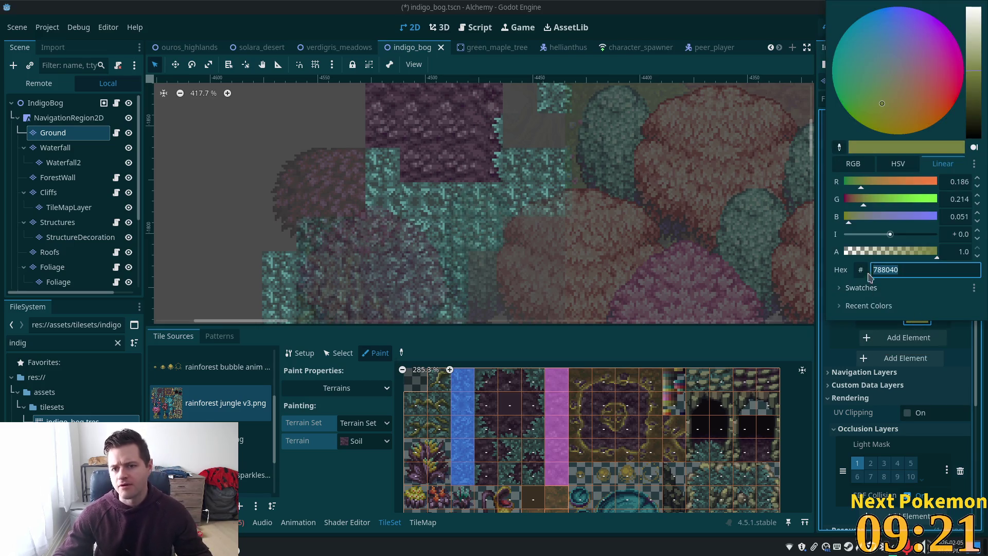
pyautogui.click(857, 110)
pyautogui.click(975, 62)
pyautogui.moveTo(975, 62); pyautogui.dragTo(975, 57)
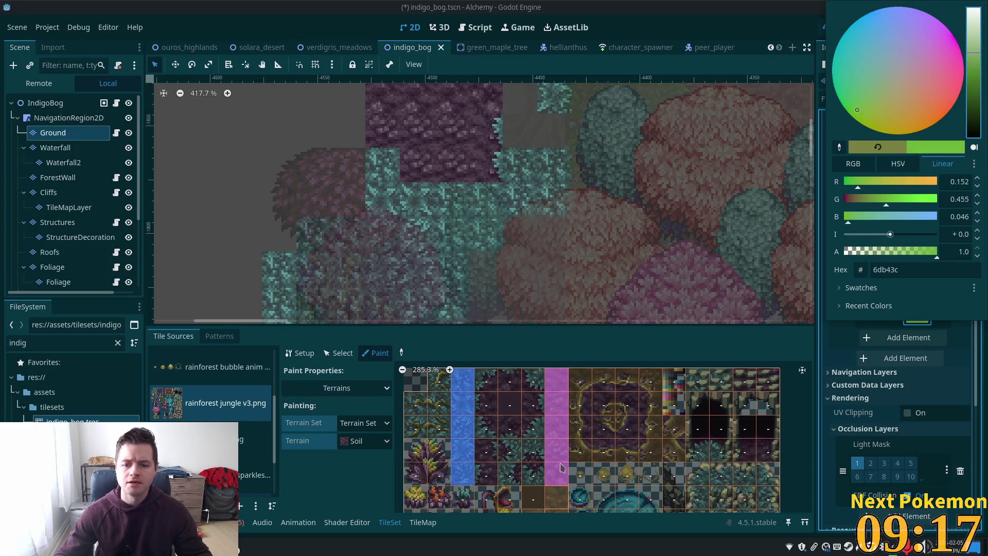
pyautogui.click(365, 441)
# Step: Choose MurkyWater as the paint terrain and mark the brown tile with it
pyautogui.click(355, 441)
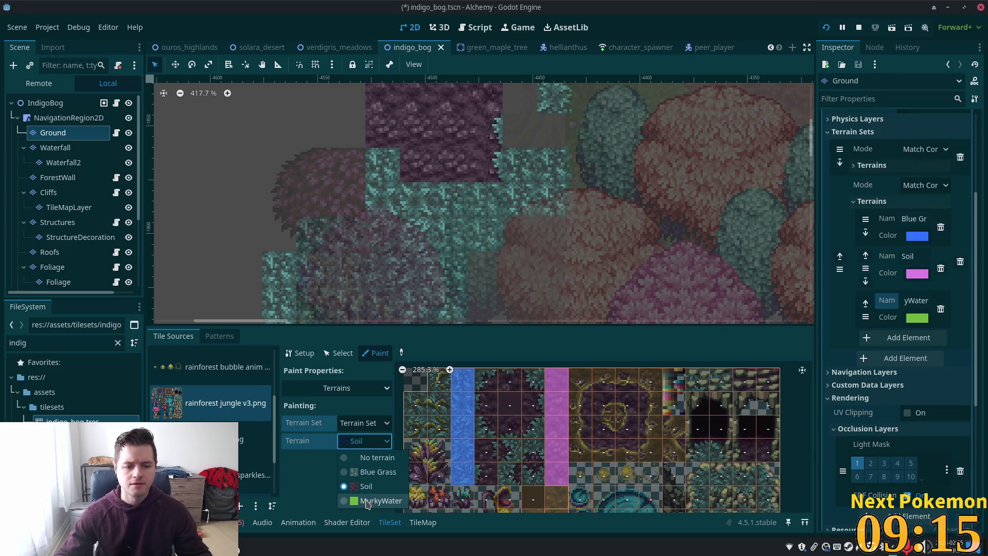
pyautogui.click(368, 501)
pyautogui.scroll(-3, 605, 395)
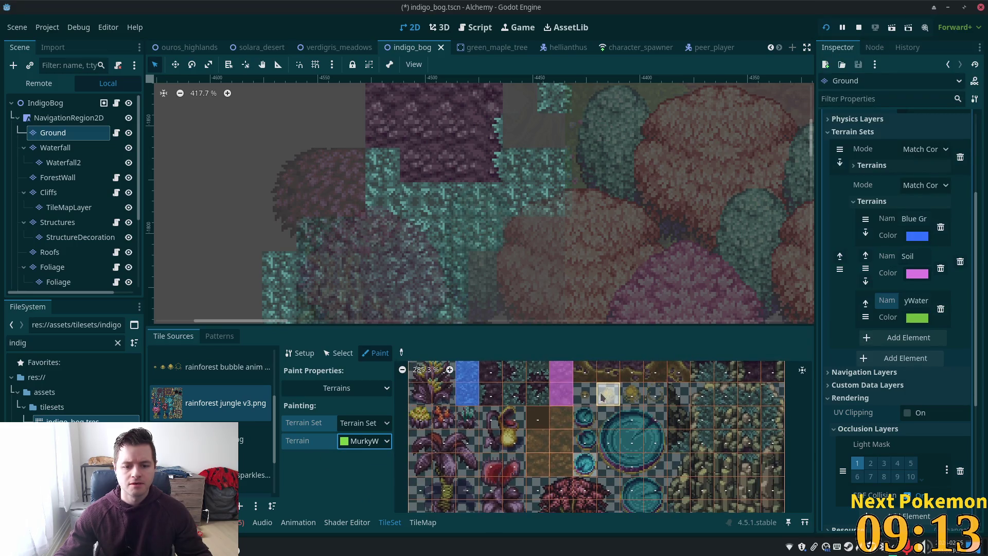
pyautogui.click(570, 412)
# Step: Paint MurkyWater onto the brown tiles below, erasing stray left-edge bits and adding corner bits
pyautogui.moveTo(555, 412); pyautogui.dragTo(565, 476)
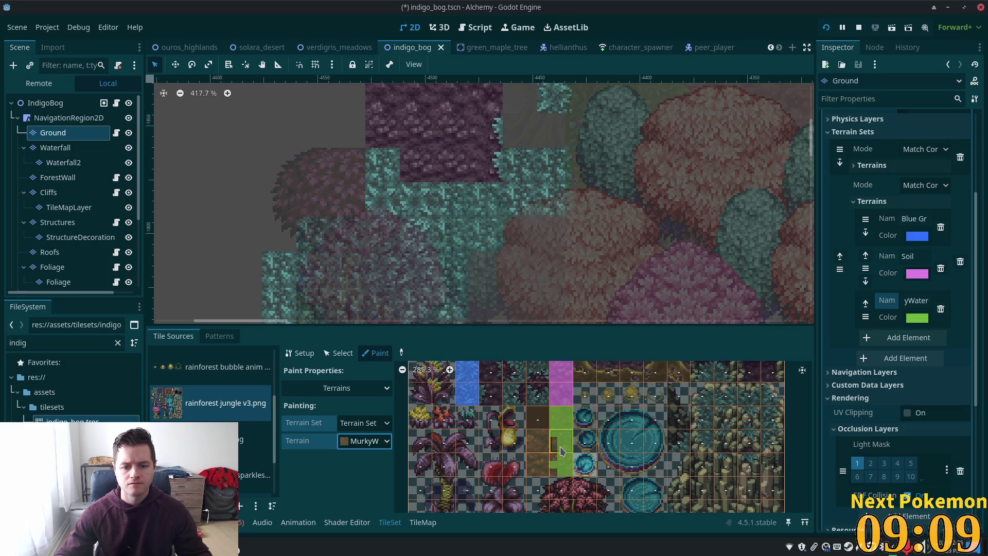
pyautogui.rightClick(553, 453)
pyautogui.rightClick(553, 447)
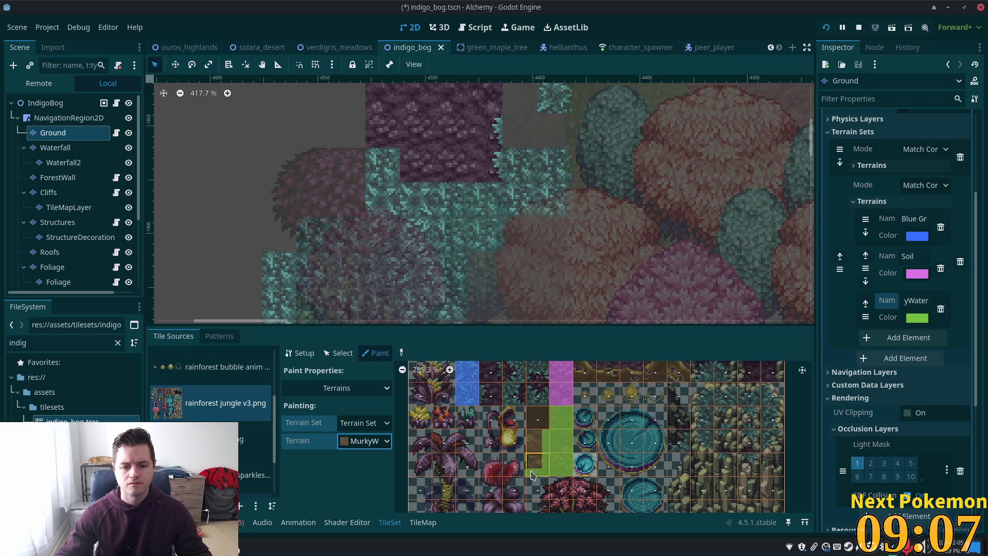
pyautogui.click(538, 464)
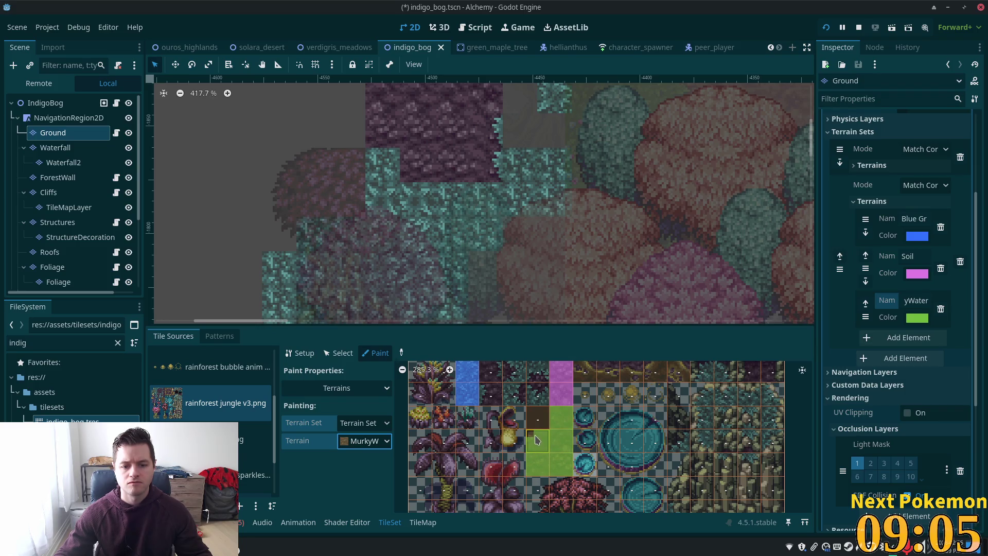
pyautogui.click(535, 439)
# Step: Zoom out of the atlas and switch to the TileMap editor for map painting
pyautogui.scroll(-4, 659, 438)
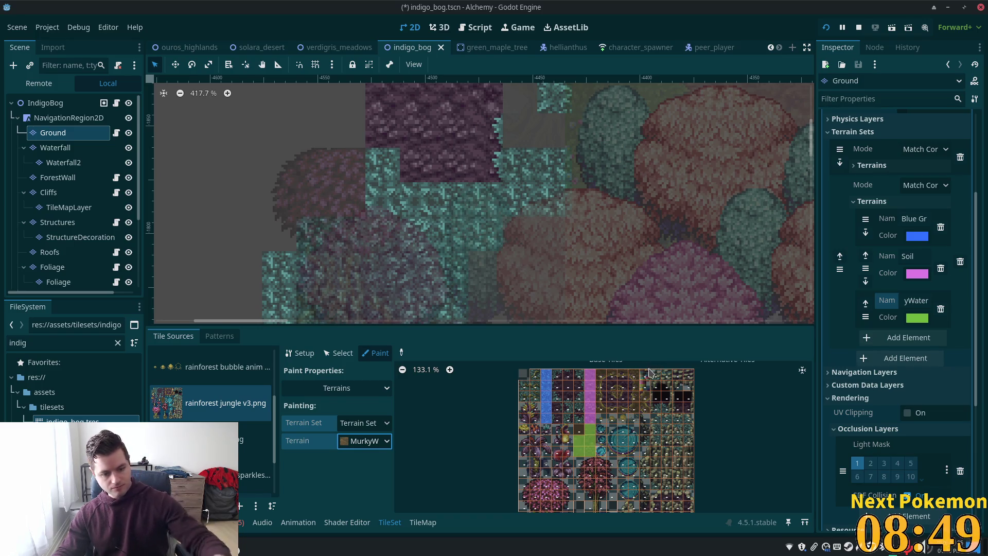
pyautogui.scroll(-3, 566, 202)
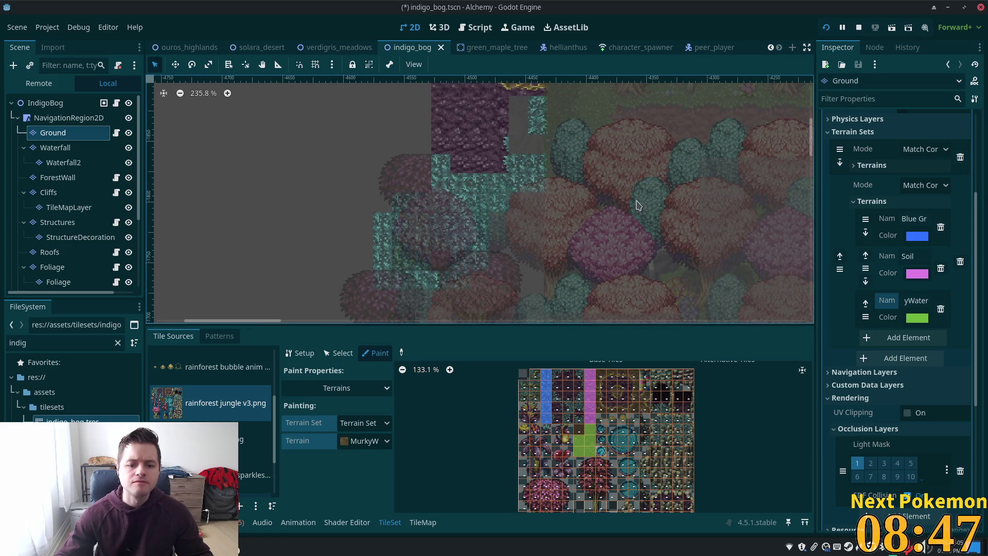
pyautogui.scroll(3, 638, 205)
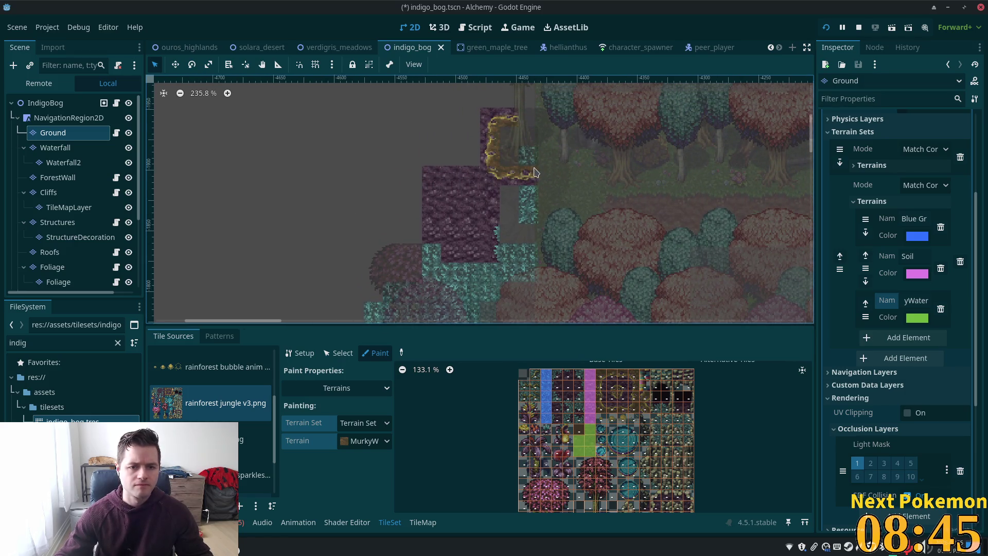
pyautogui.scroll(2, 532, 173)
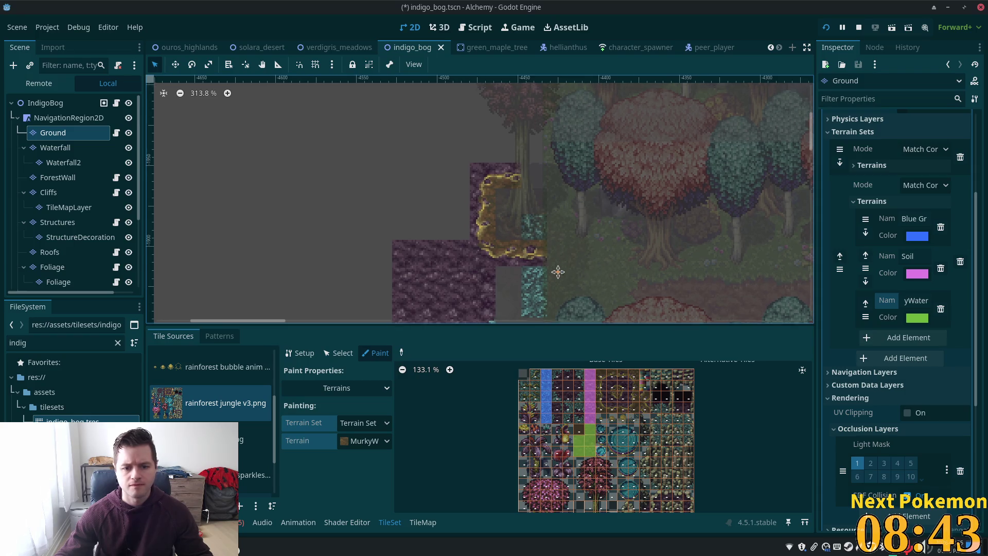
pyautogui.scroll(3, 558, 269)
pyautogui.click(422, 522)
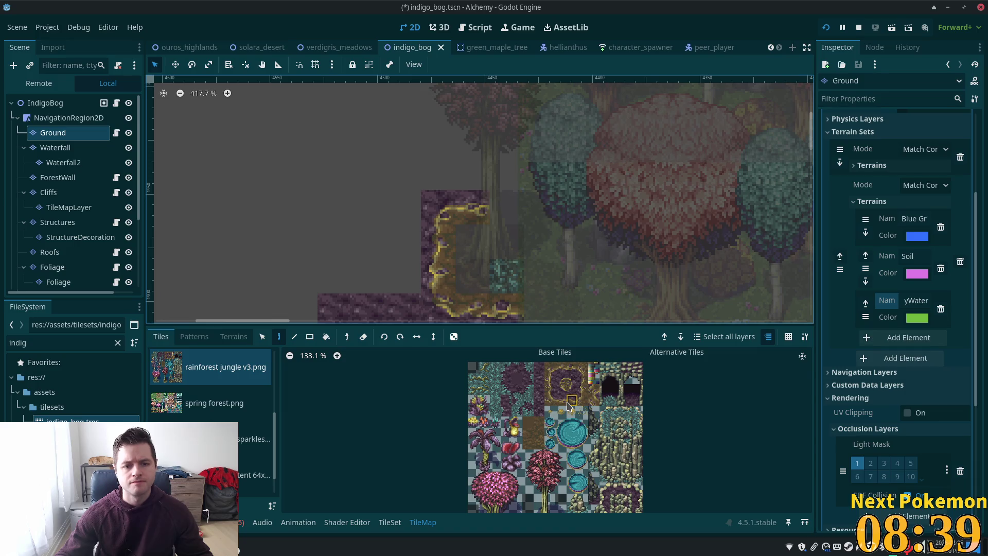
# Step: Paint pond-rim tile (9,0) onto the Ground layer, then assign indigo_bog to the Cliffs layer
pyautogui.click(571, 368)
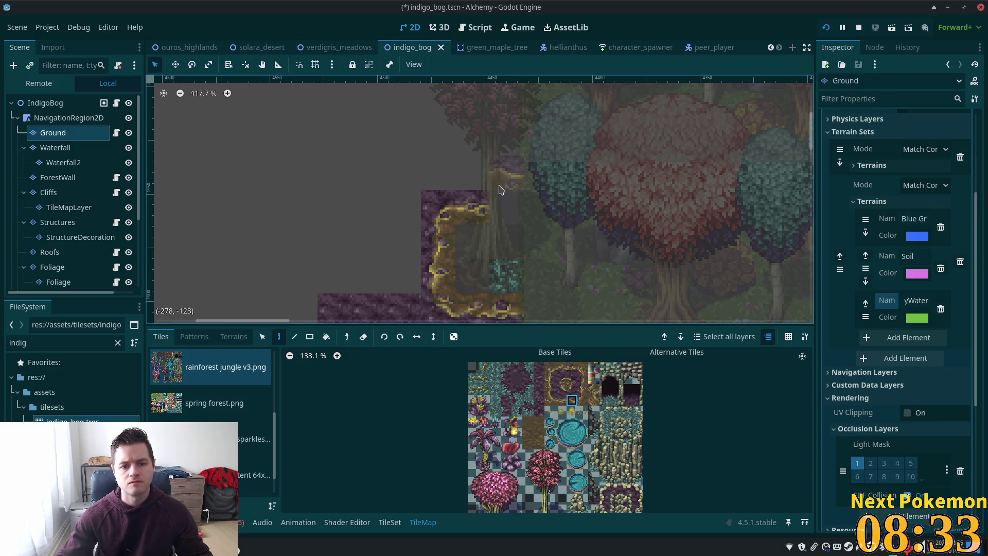
pyautogui.click(502, 218)
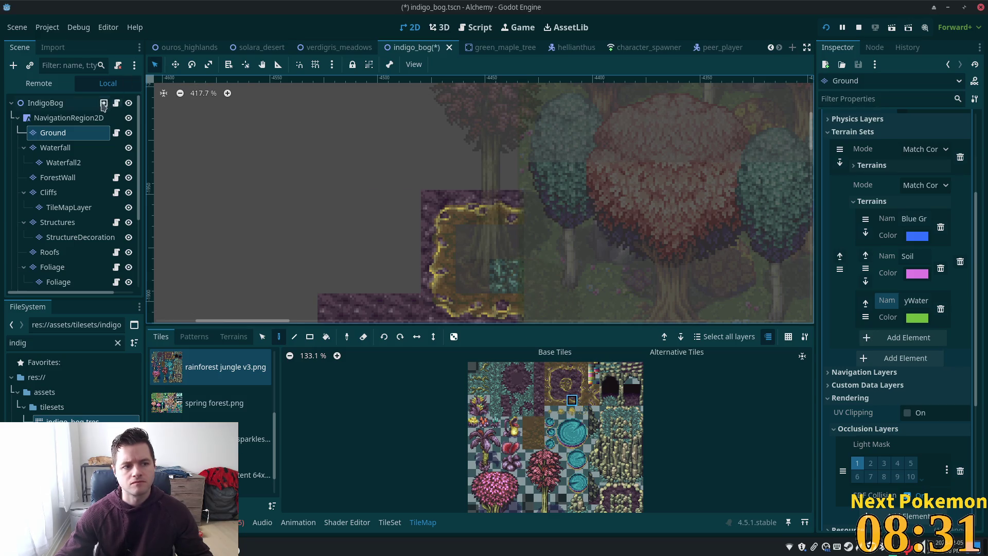
pyautogui.click(81, 106)
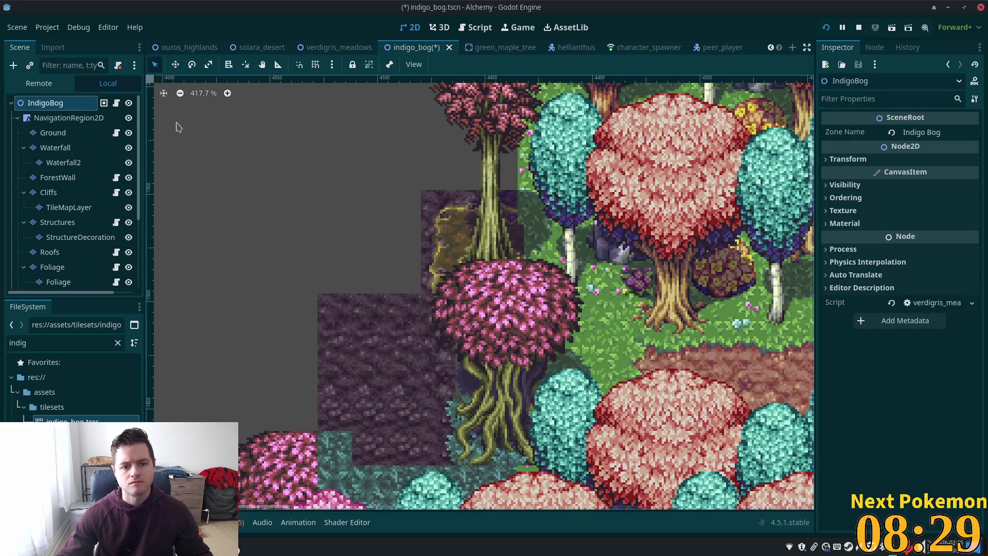
pyautogui.click(77, 194)
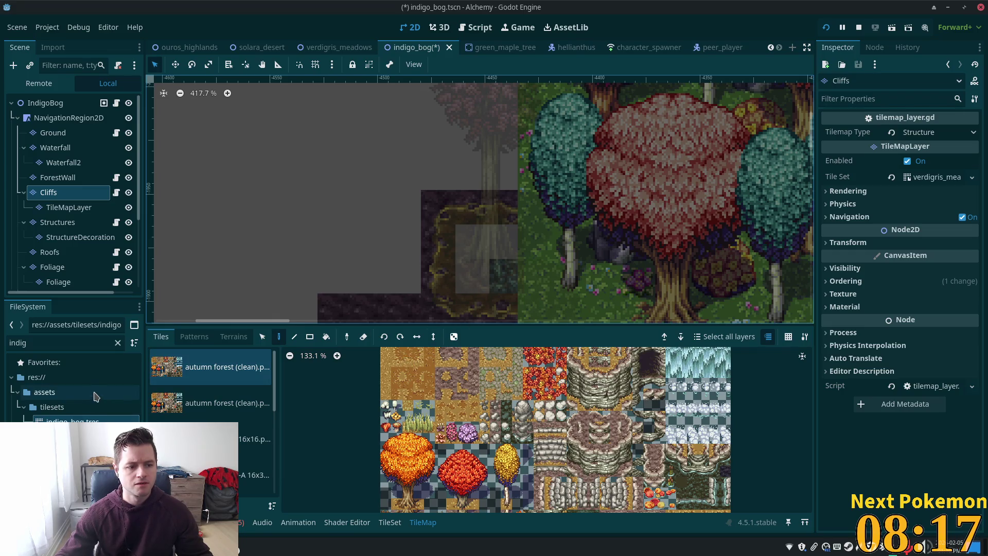
pyautogui.moveTo(72, 419); pyautogui.dragTo(924, 184)
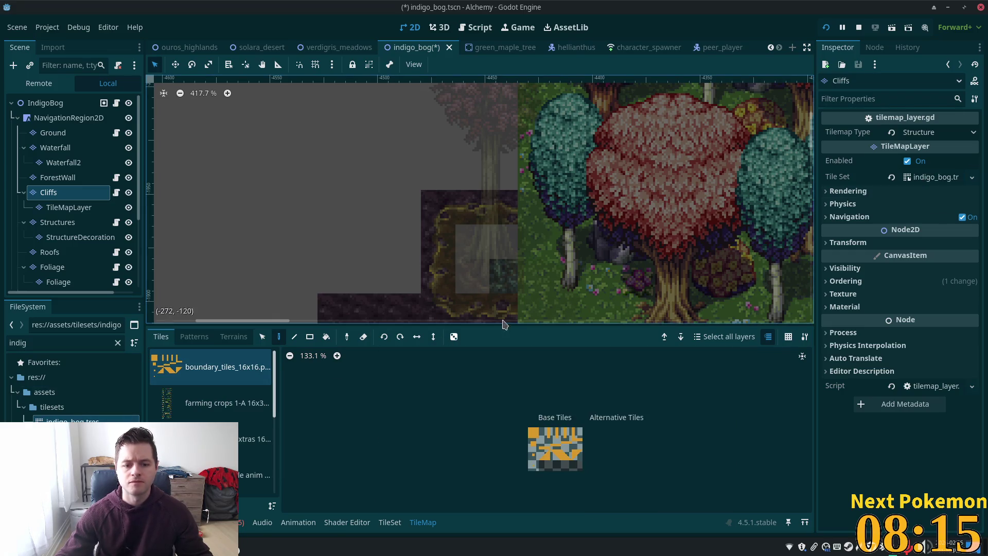
# Step: Pick the rainforest jungle v3.png source and select a 4x2 block of cliff tiles
pyautogui.click(271, 396)
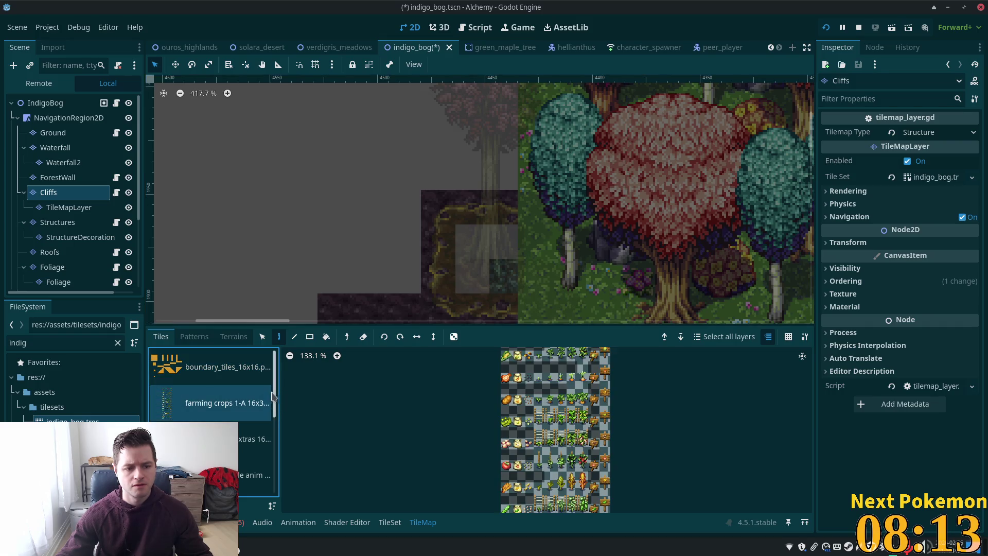
pyautogui.scroll(-5, 230, 407)
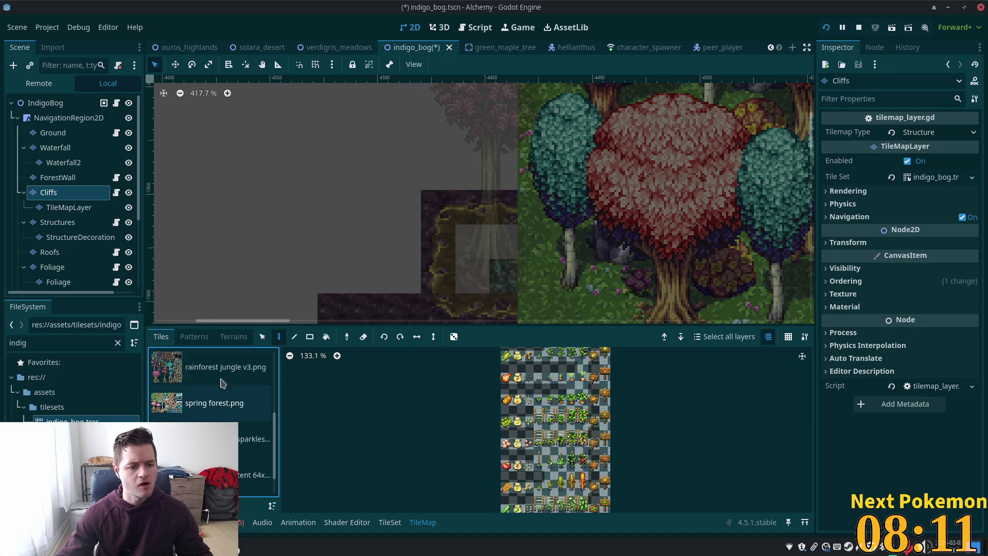
pyautogui.click(223, 383)
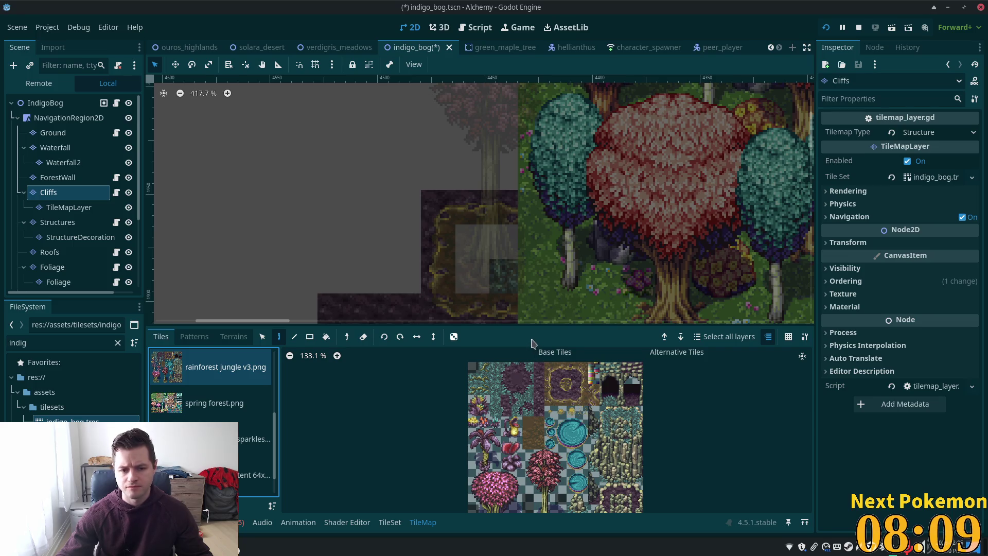
pyautogui.scroll(5, 571, 441)
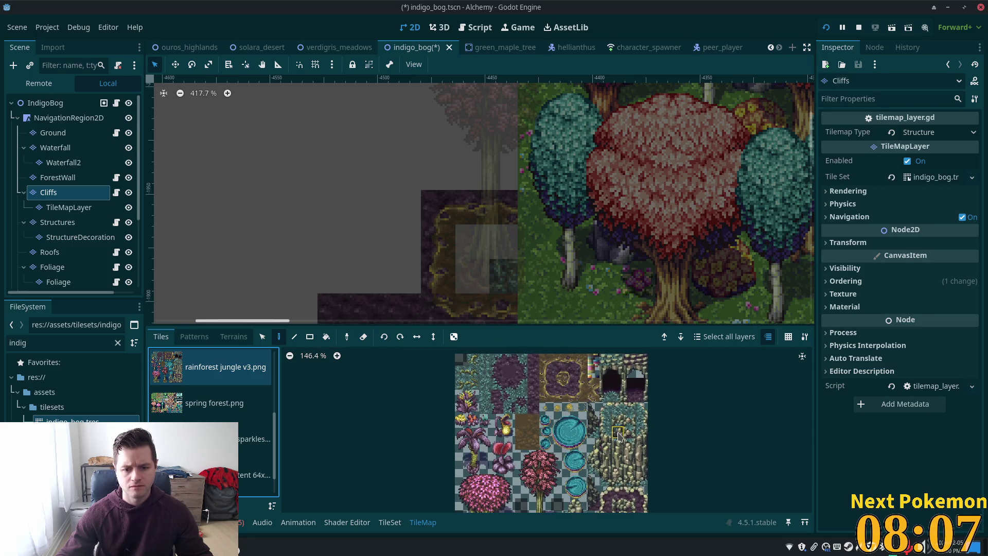
pyautogui.moveTo(509, 474); pyautogui.dragTo(501, 502)
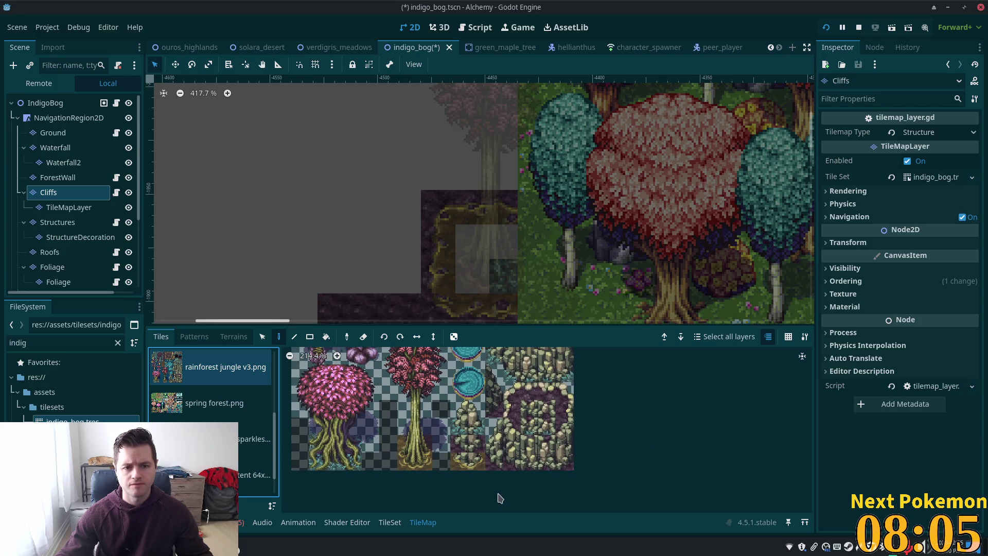
pyautogui.moveTo(469, 399); pyautogui.dragTo(458, 465)
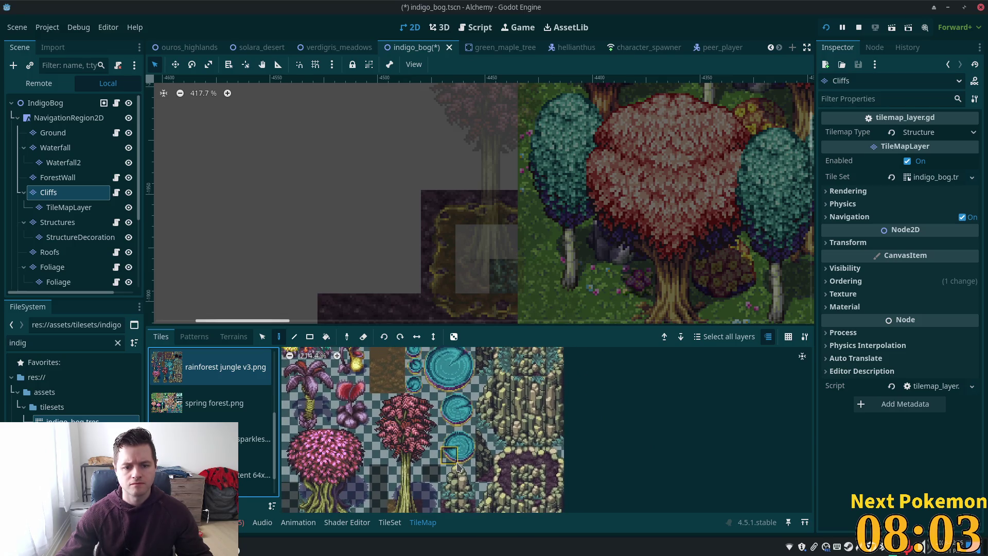
pyautogui.scroll(-2, 574, 454)
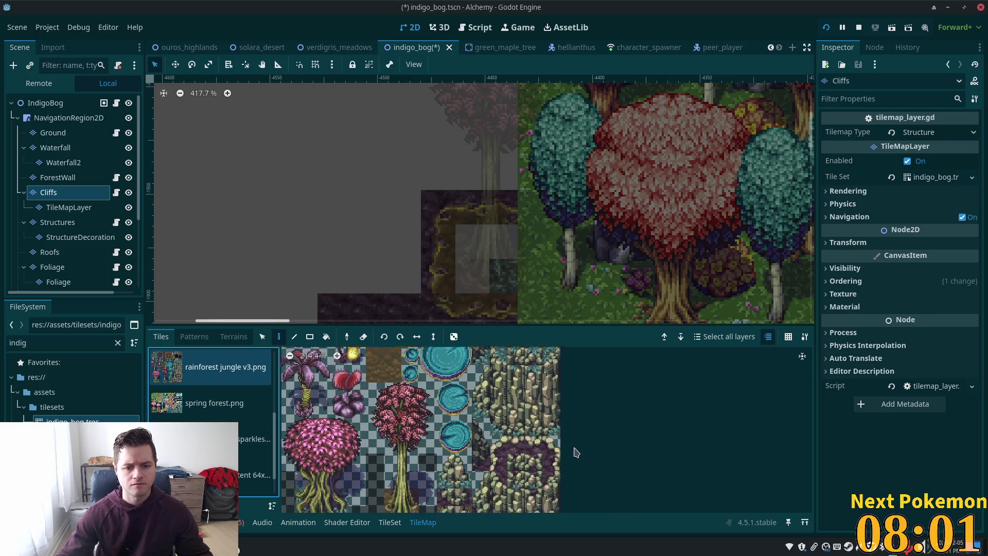
pyautogui.moveTo(557, 451); pyautogui.dragTo(547, 460)
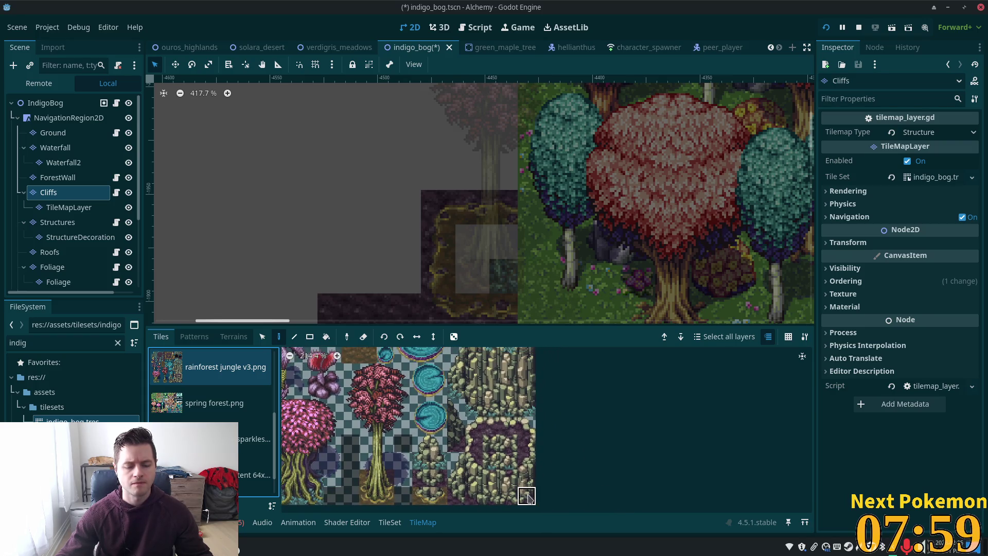
pyautogui.moveTo(502, 495); pyautogui.dragTo(473, 478)
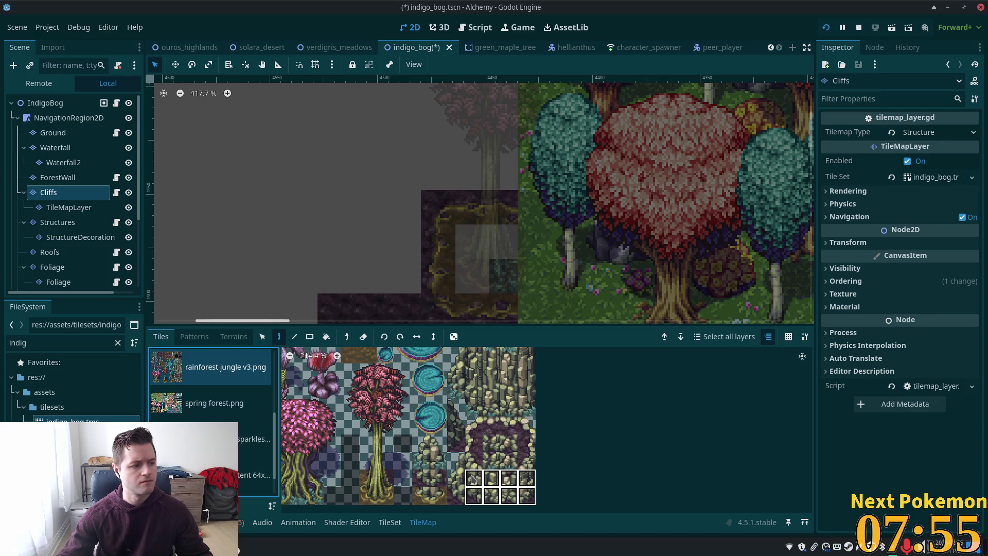
# Step: Paint the 4x2 cliff block and a strip of three stacked cliff tiles onto the map
pyautogui.moveTo(473, 478); pyautogui.dragTo(474, 478)
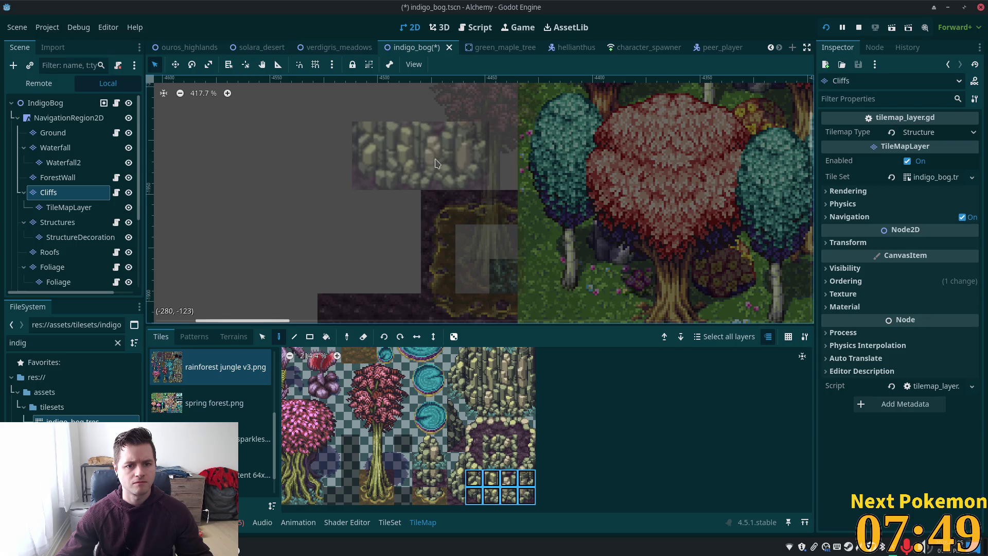
pyautogui.click(446, 160)
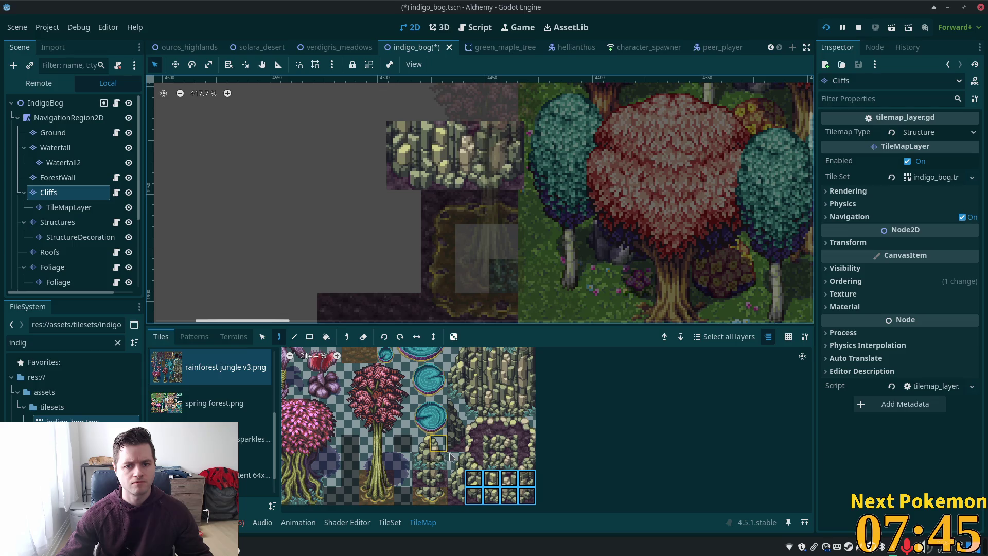
pyautogui.moveTo(455, 408); pyautogui.dragTo(455, 441)
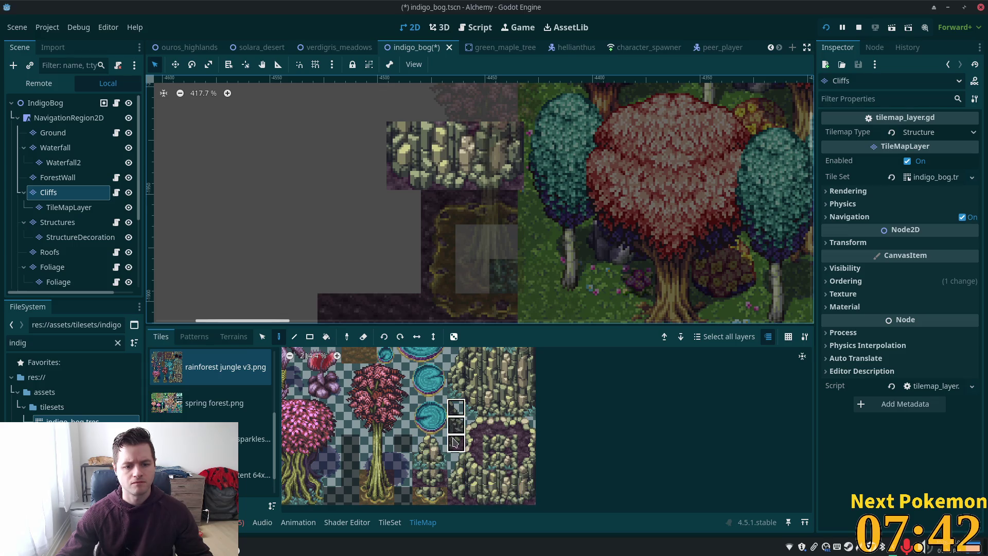
pyautogui.click(541, 149)
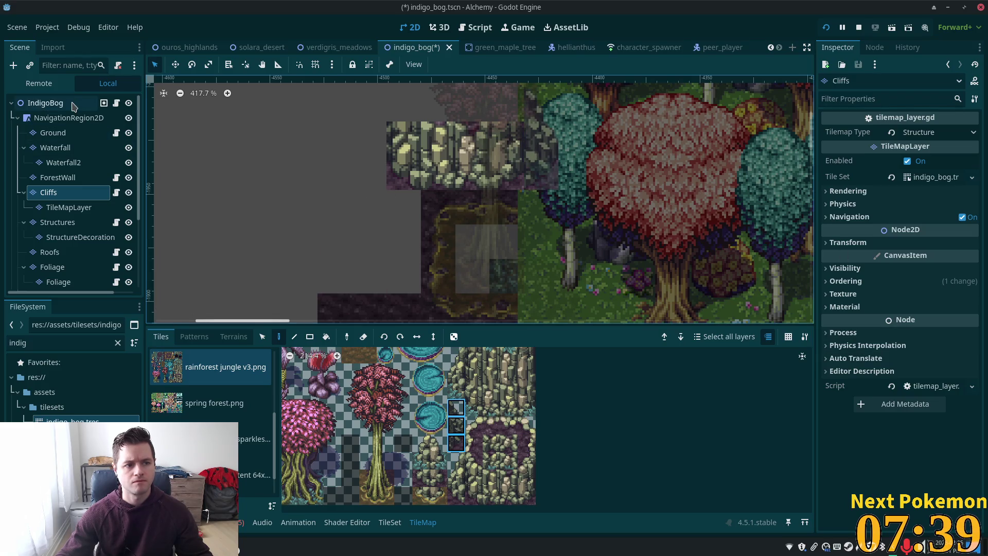
pyautogui.click(72, 102)
pyautogui.moveTo(560, 206); pyautogui.dragTo(551, 278)
pyautogui.moveTo(652, 251); pyautogui.dragTo(589, 285)
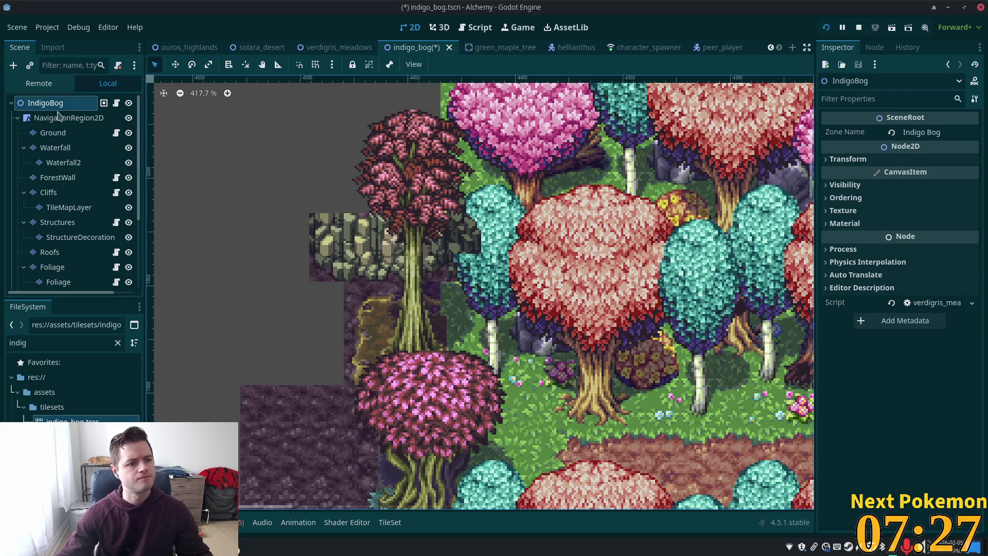
# Step: On the Cliffs layer, paint a four-tile cliff column, a two-tile piece and a purple cliff-edge tile
pyautogui.click(61, 193)
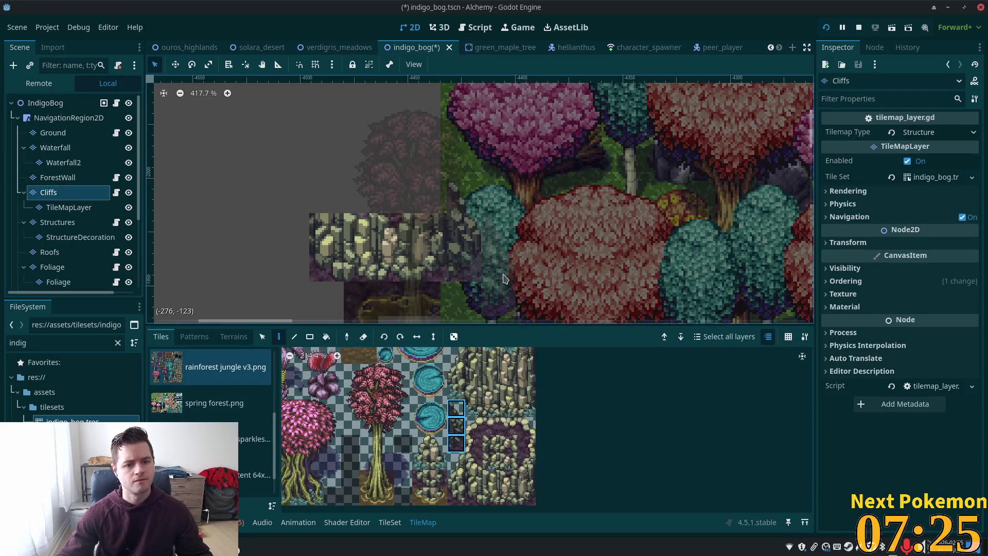
pyautogui.click(473, 444)
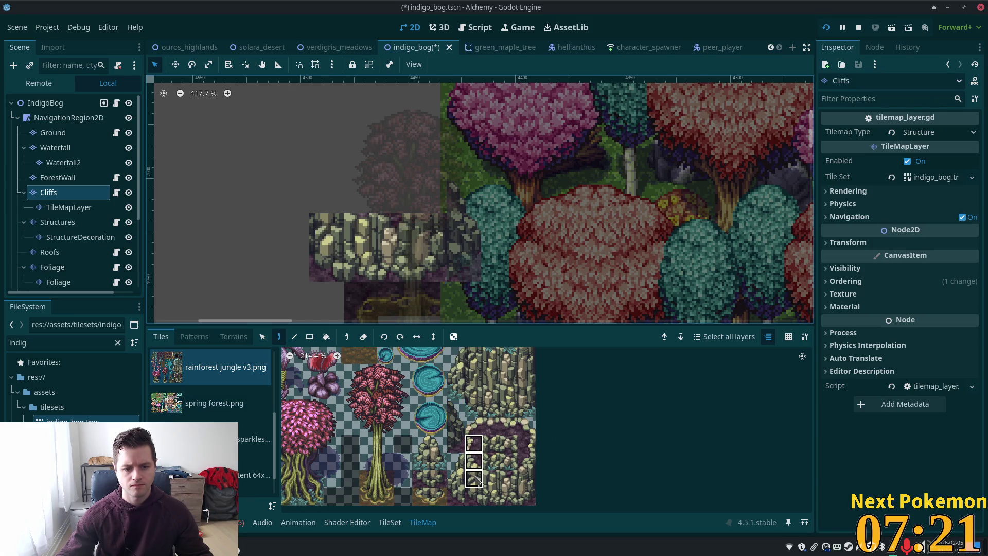
pyautogui.moveTo(476, 481); pyautogui.dragTo(474, 496)
pyautogui.click(459, 281)
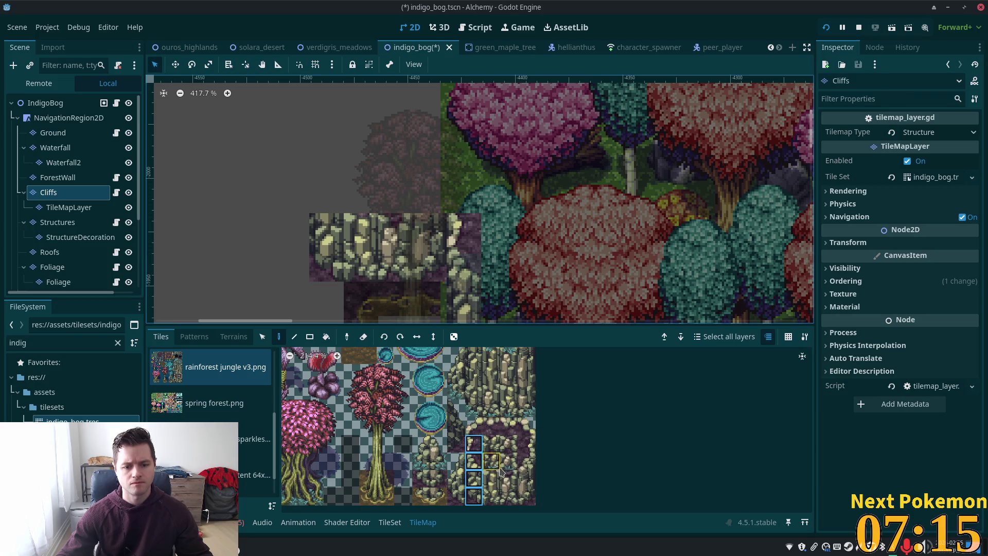
pyautogui.moveTo(512, 477); pyautogui.dragTo(492, 479)
pyautogui.click(423, 202)
pyautogui.click(474, 461)
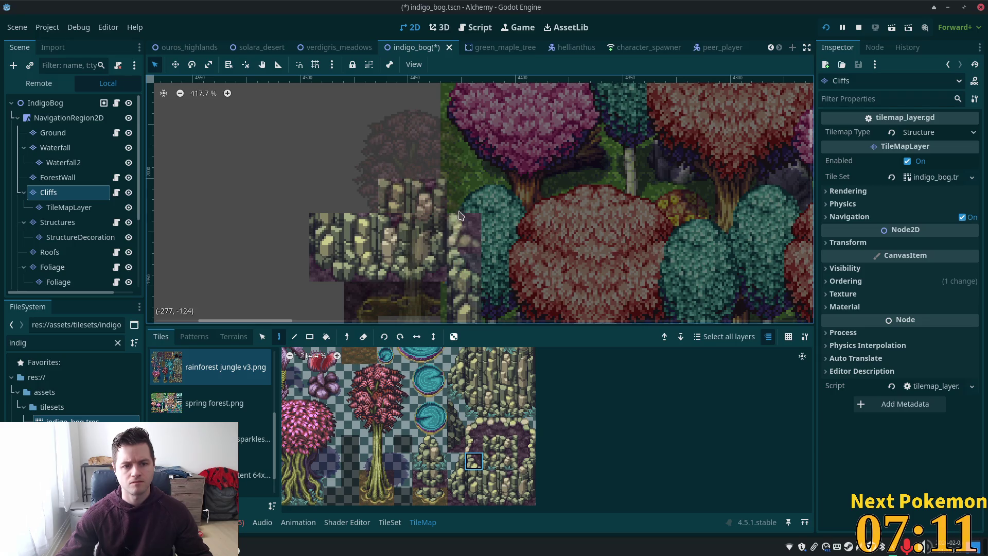
pyautogui.click(473, 443)
pyautogui.click(464, 196)
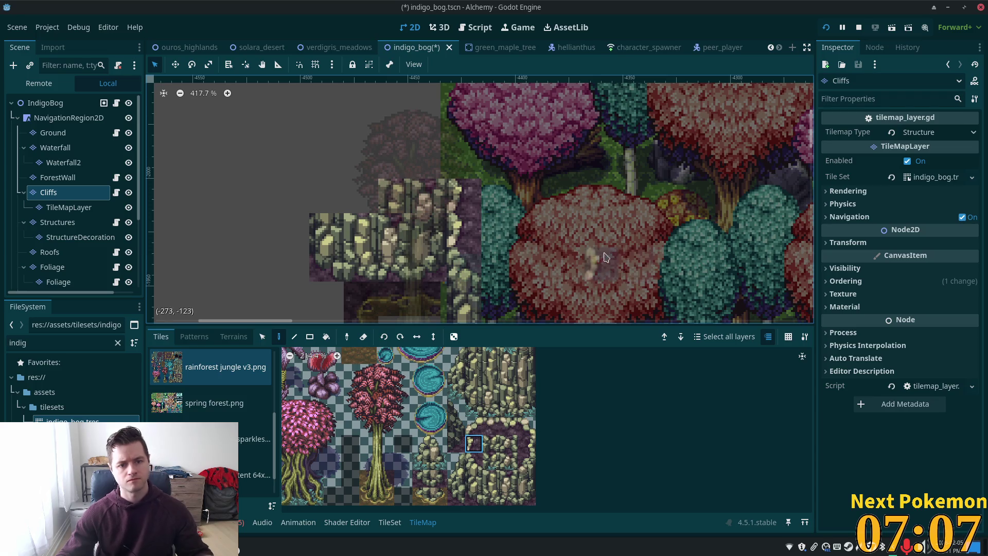
pyautogui.click(43, 104)
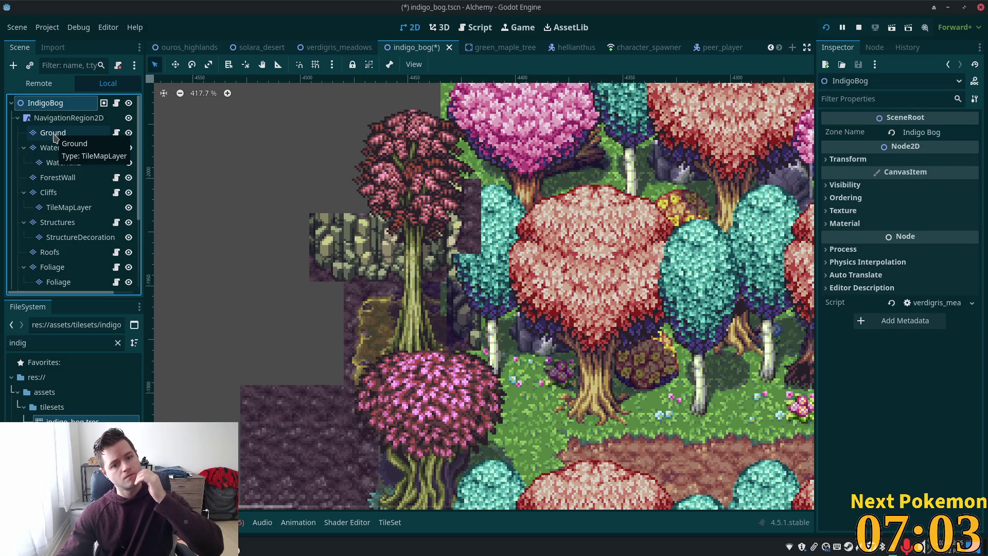
# Step: Select the ForestWallCanopy layer and browse its atlas for a pink and teal canopy tile
pyautogui.scroll(-6, 541, 218)
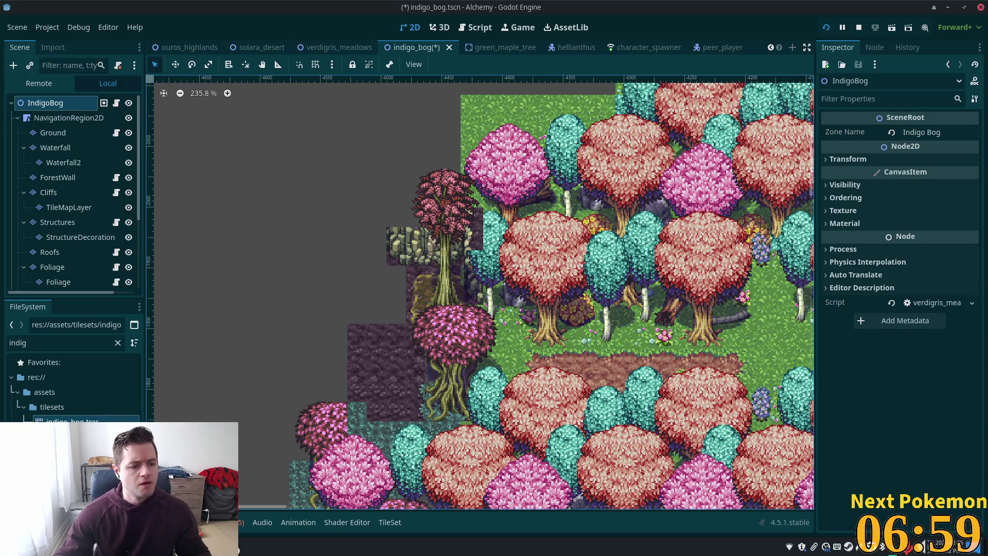
pyautogui.scroll(-4, 62, 242)
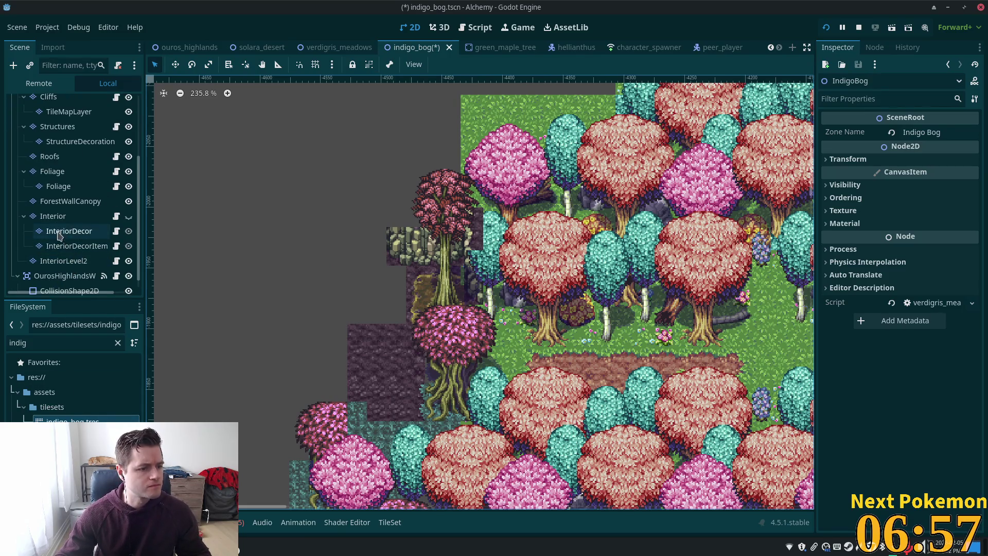
pyautogui.click(71, 202)
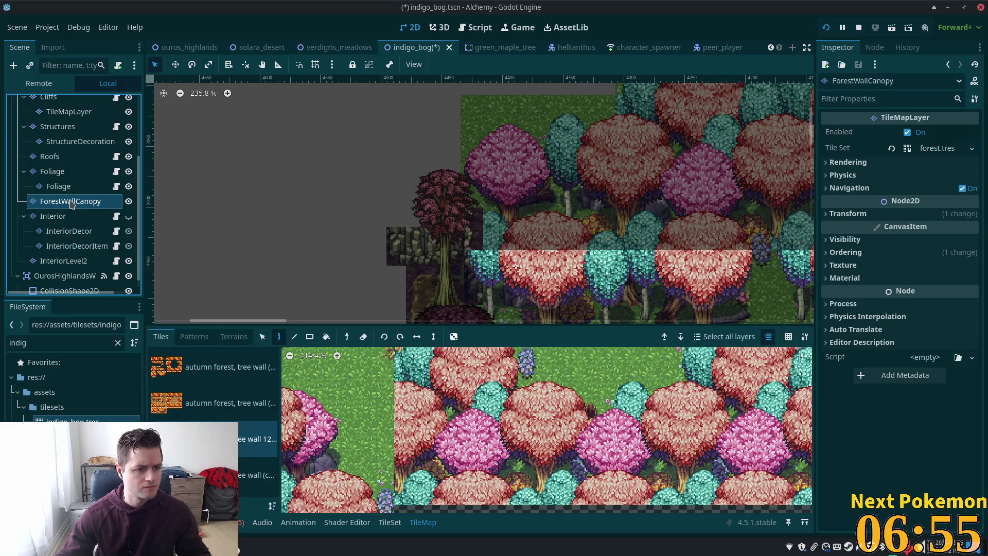
pyautogui.scroll(-2, 512, 403)
pyautogui.click(518, 391)
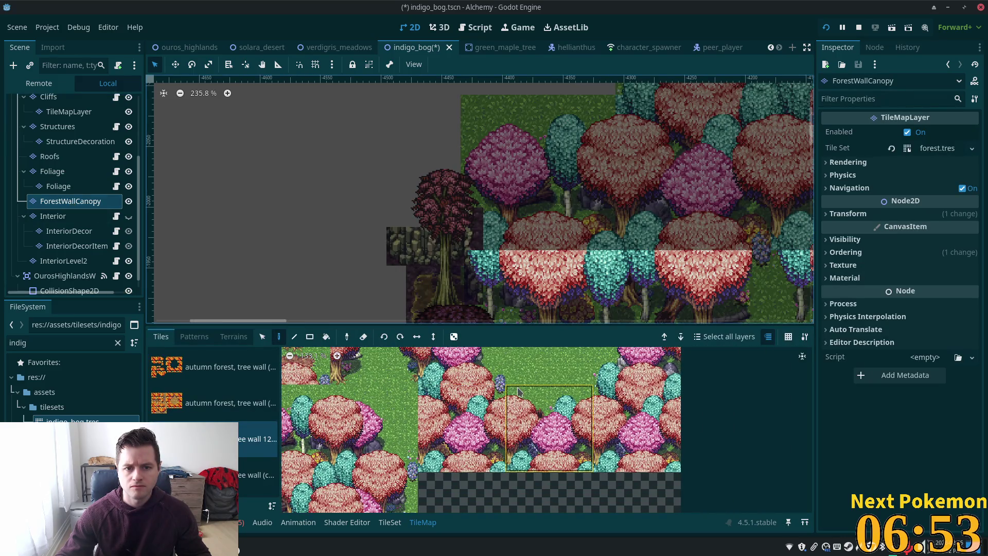
pyautogui.scroll(-2, 518, 391)
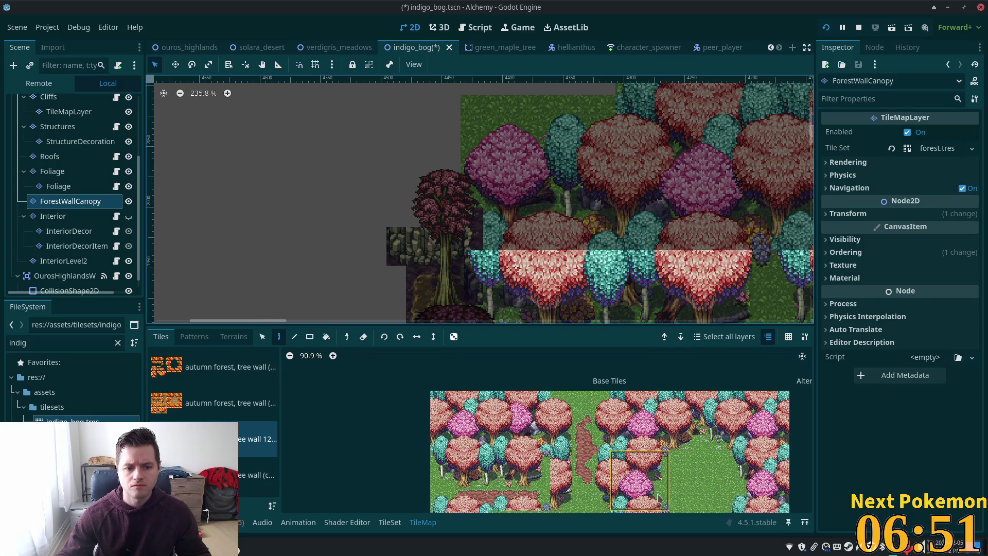
pyautogui.click(459, 418)
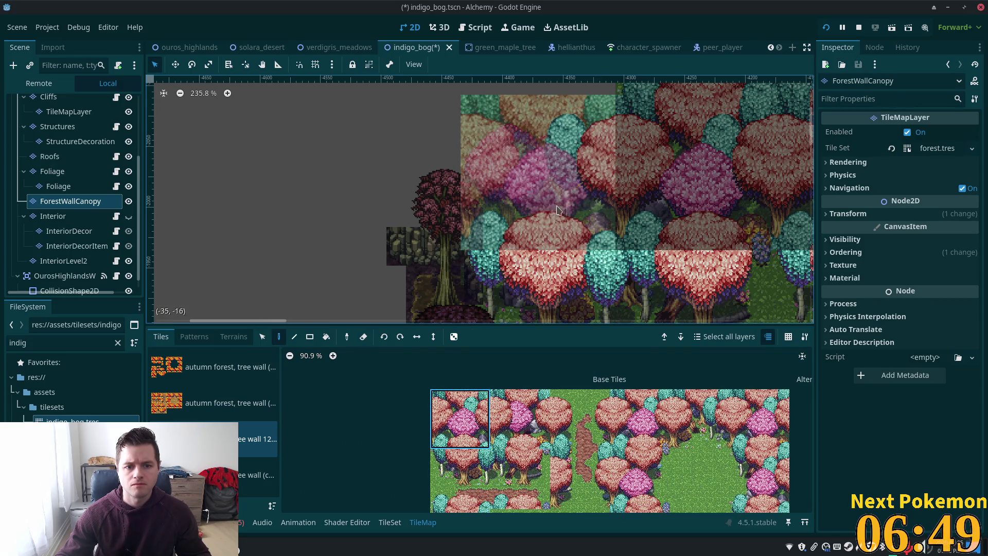
pyautogui.scroll(-3, 507, 428)
pyautogui.click(507, 428)
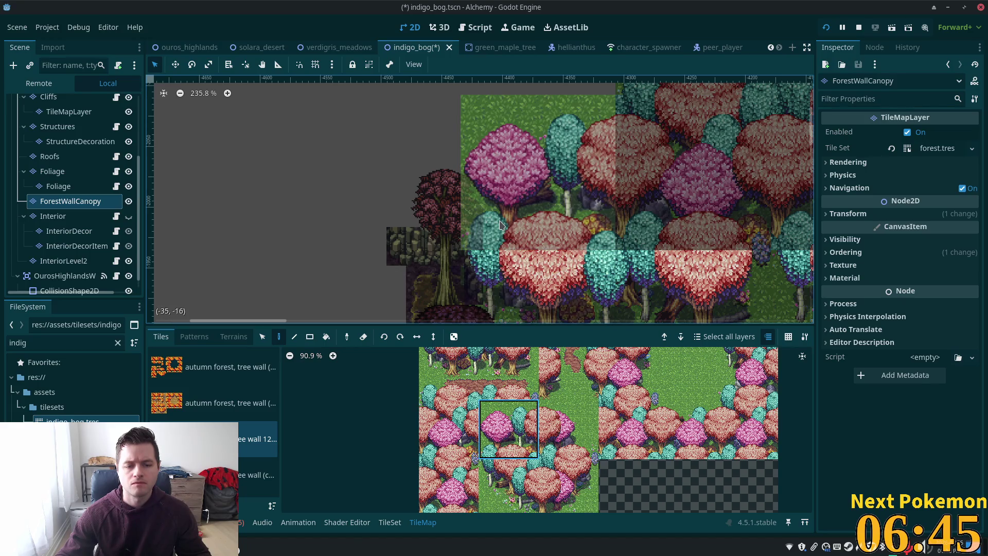
# Step: Inspect the Cliffs, ForestWall and Waterfall layers, returning each time to ForestWallCanopy
pyautogui.click(66, 98)
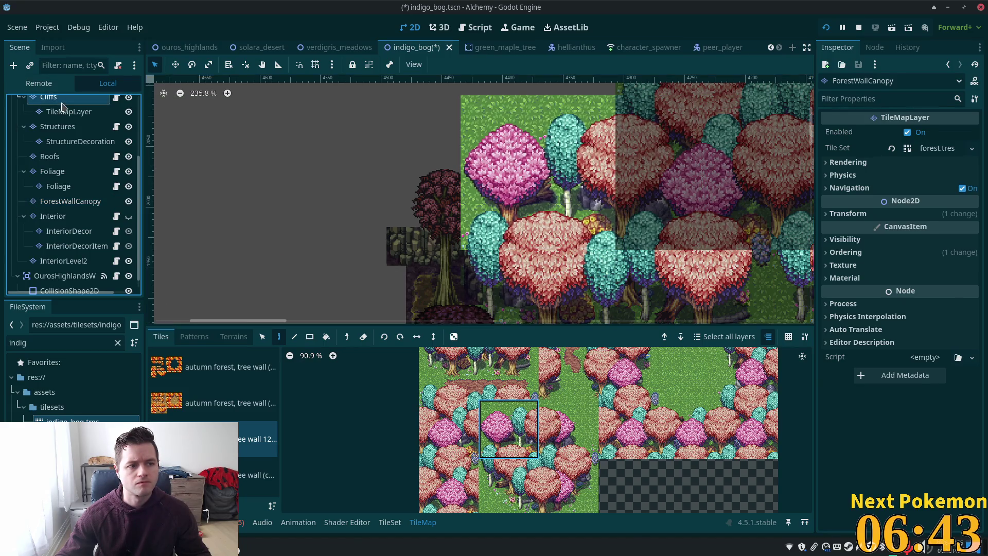
pyautogui.scroll(2, 96, 152)
pyautogui.click(56, 108)
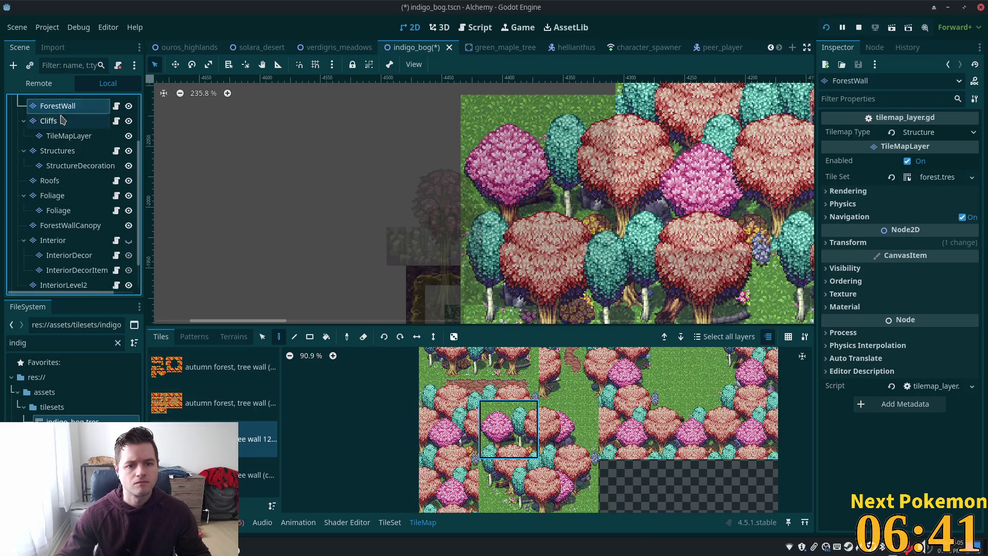
pyautogui.scroll(3, 58, 109)
pyautogui.click(58, 97)
pyautogui.scroll(-2, 72, 180)
pyautogui.click(53, 264)
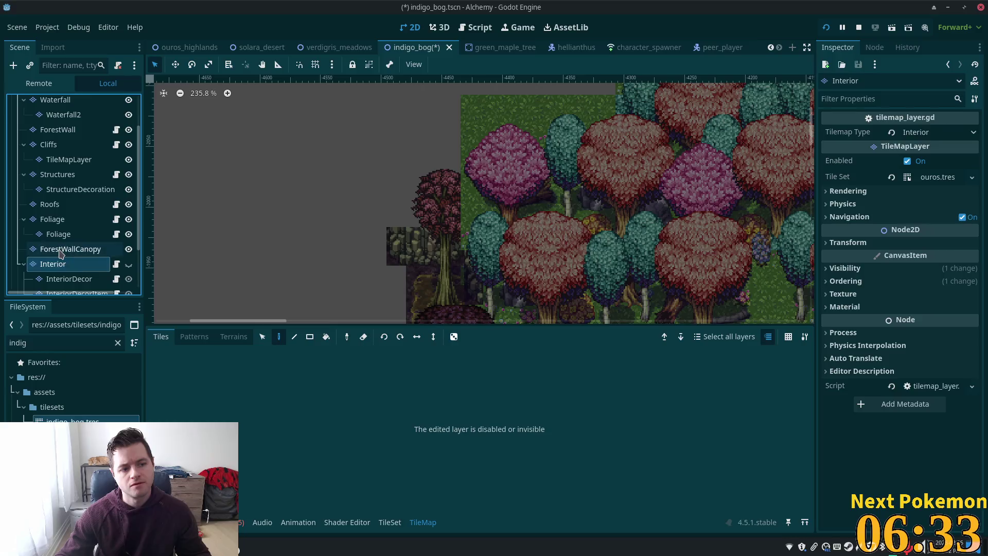
pyautogui.click(60, 249)
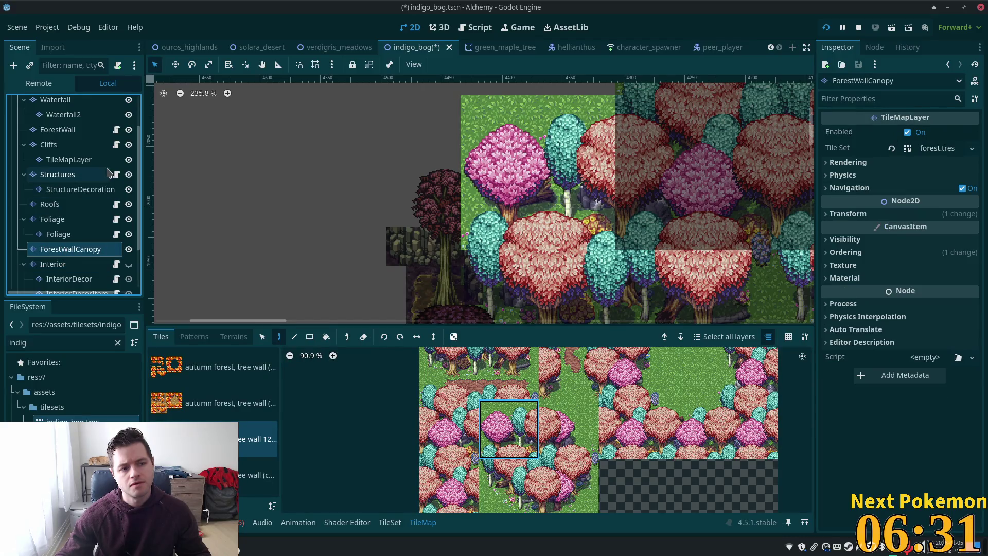
pyautogui.click(51, 101)
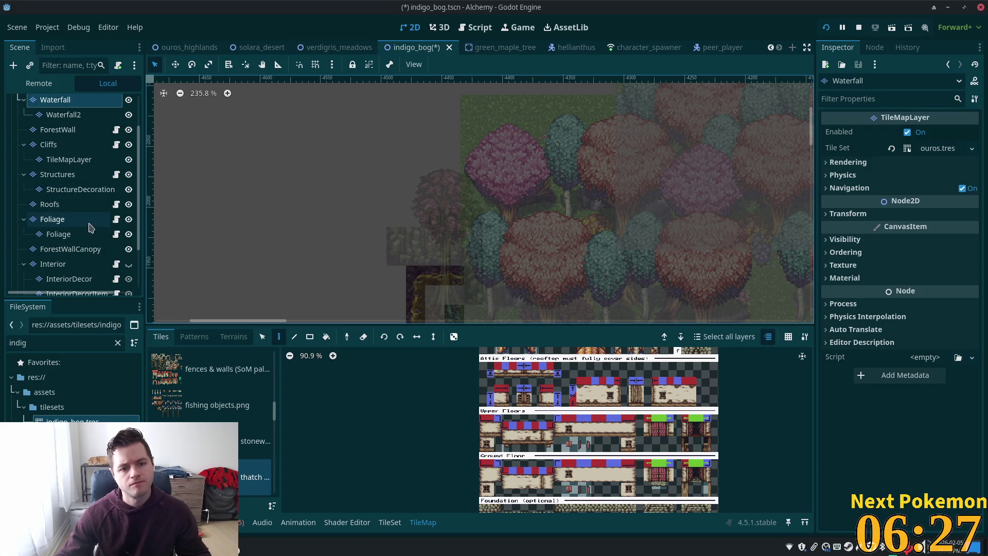
pyautogui.click(92, 249)
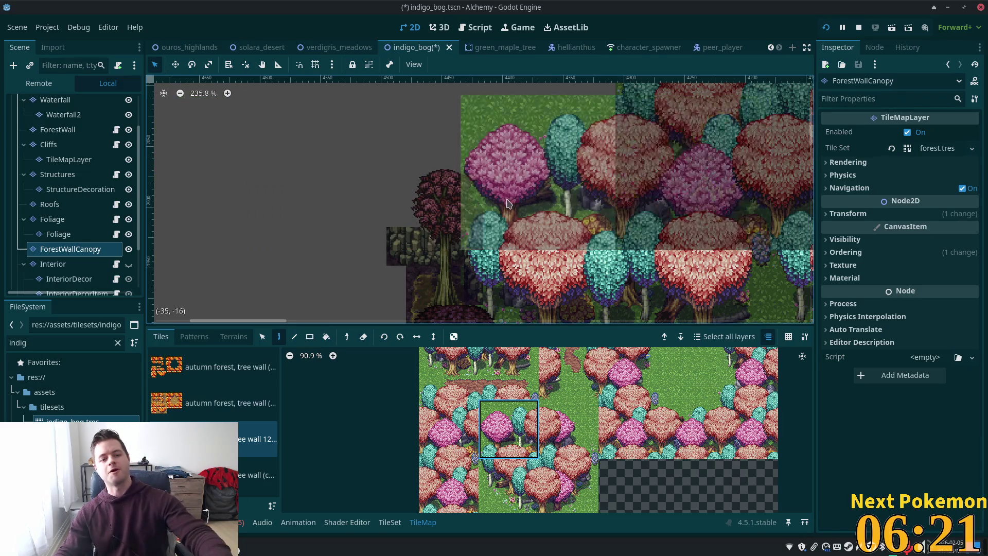
# Step: Zoom out of the canvas and switch to the verdigris_meadows scene
pyautogui.scroll(-3, 591, 191)
pyautogui.scroll(-5, 592, 190)
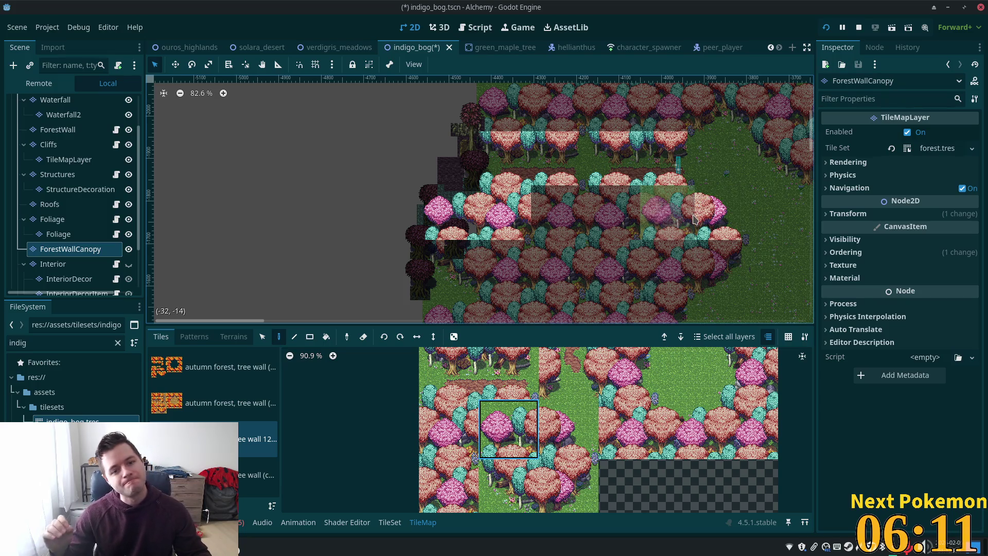
pyautogui.scroll(-3, 693, 218)
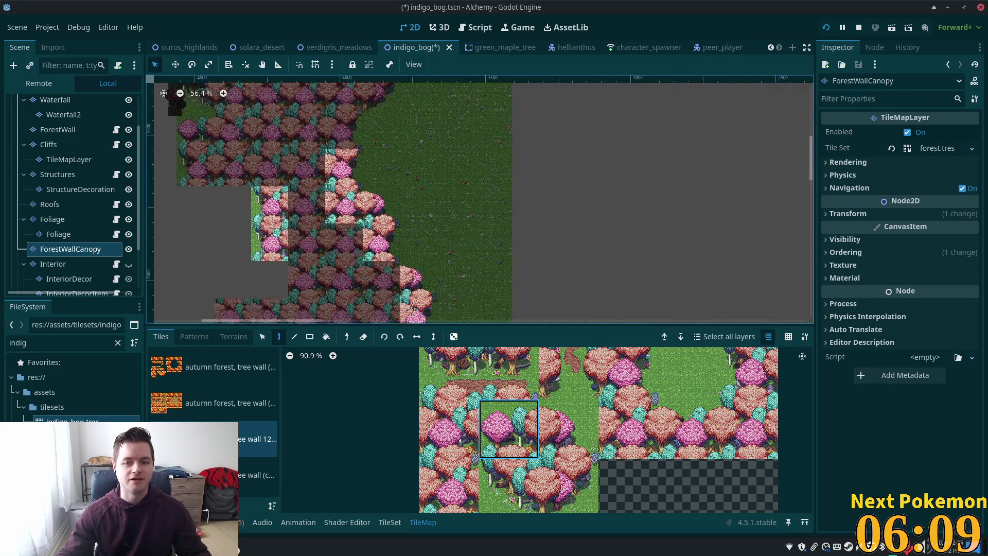
pyautogui.scroll(5, 503, 258)
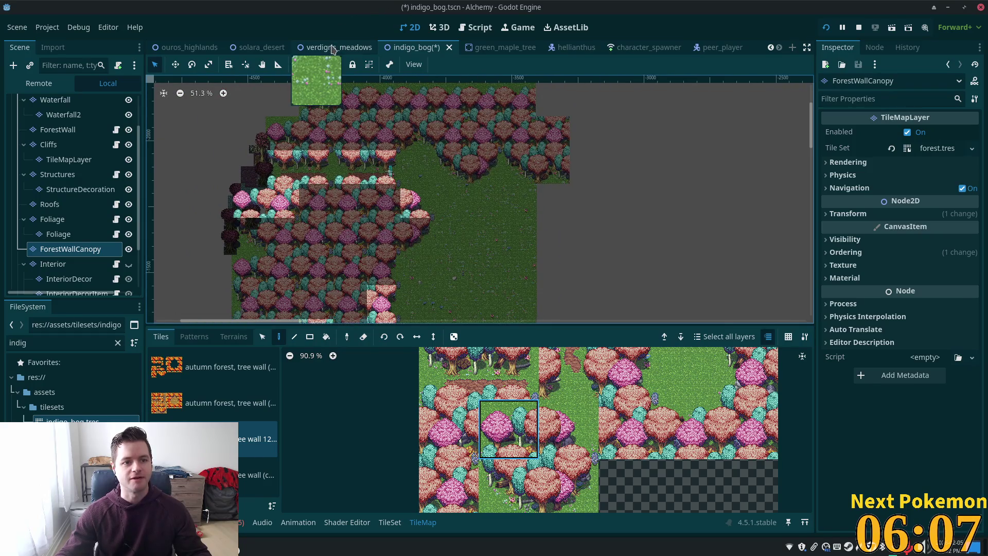
pyautogui.click(331, 47)
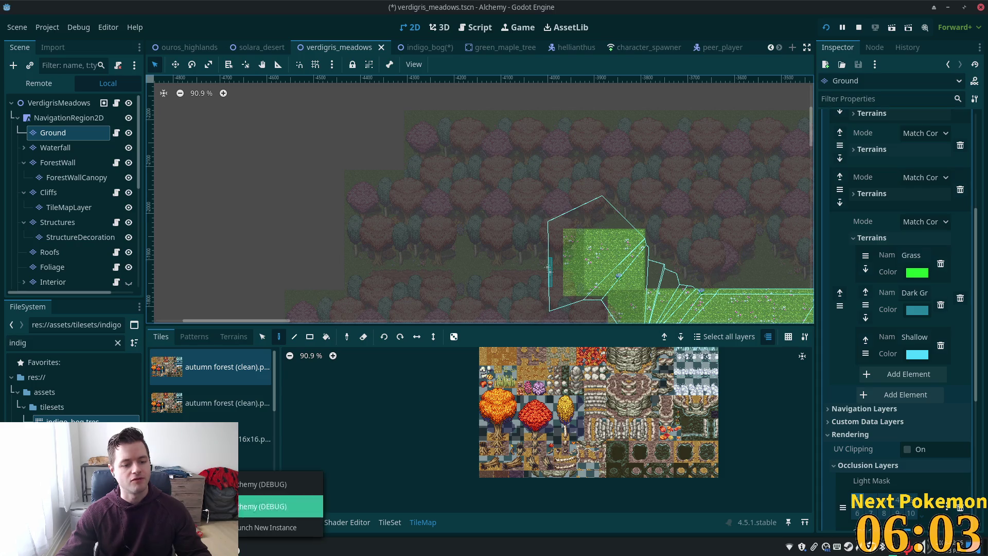
# Step: Walk the player west and north through Indigo Bog and back, then save and relaunch the game
pyautogui.press('Up')
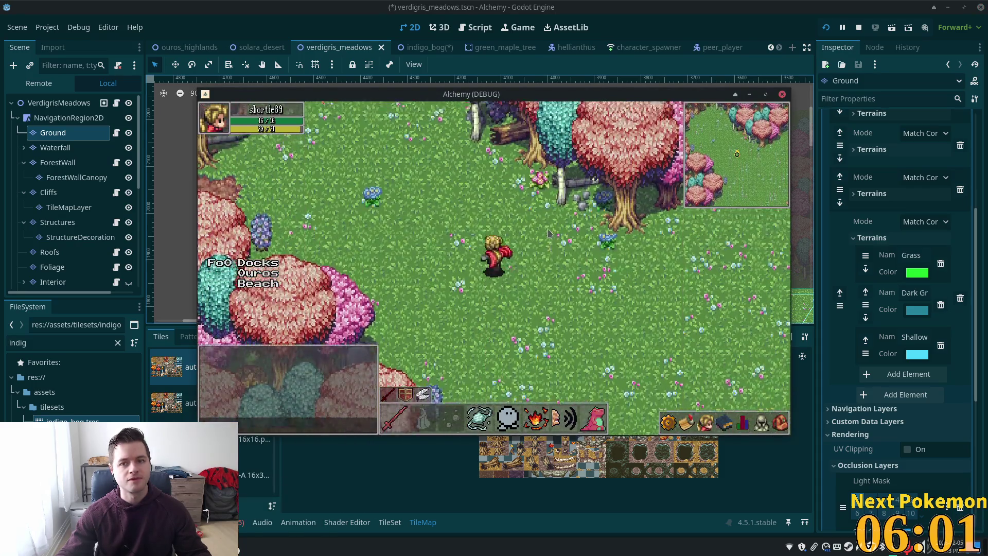
pyautogui.press('Left')
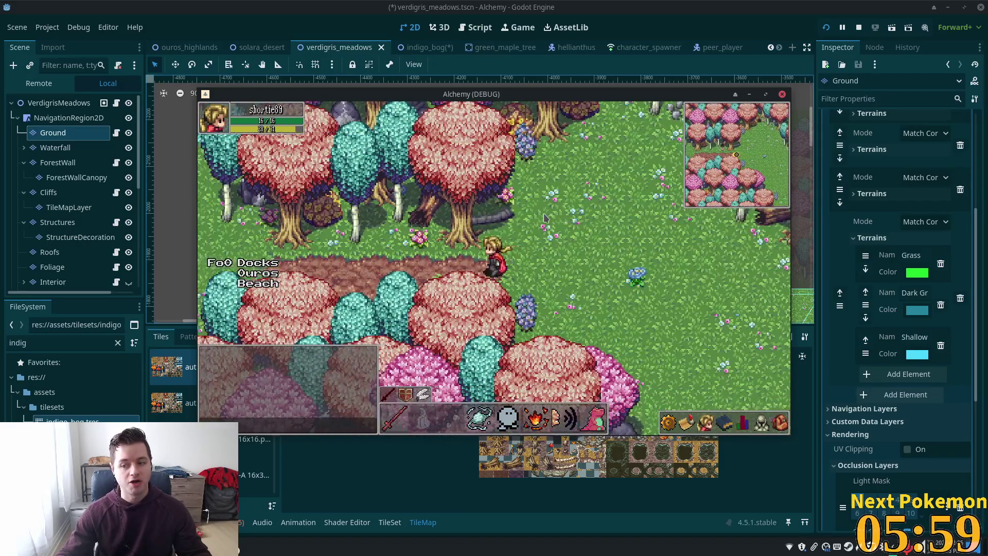
pyautogui.press('Left')
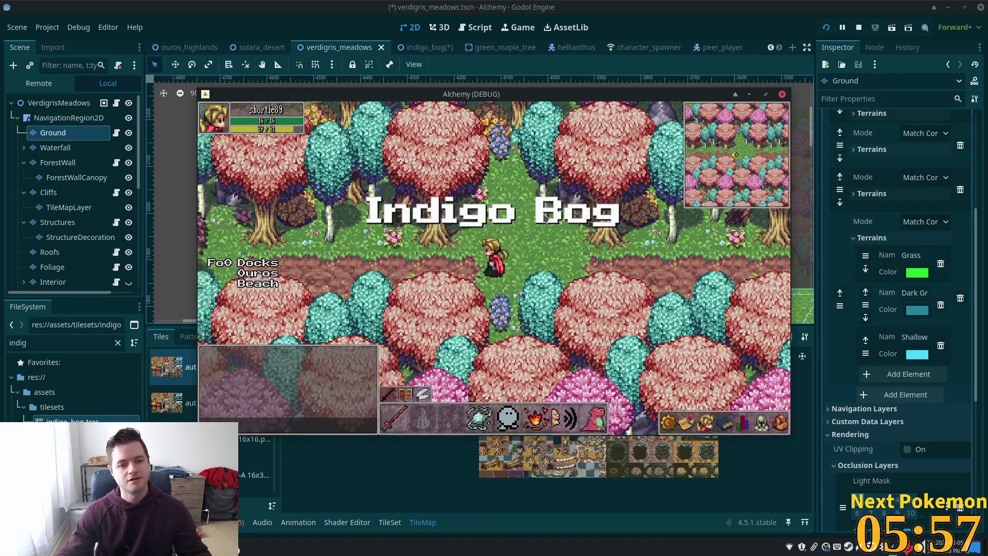
pyautogui.press('Left')
pyautogui.press('Up')
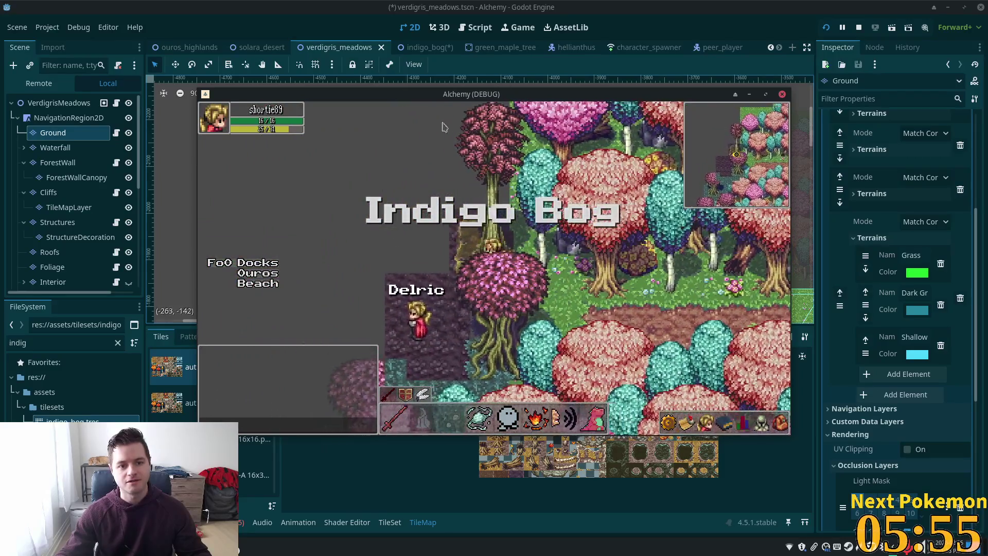
pyautogui.press('Right')
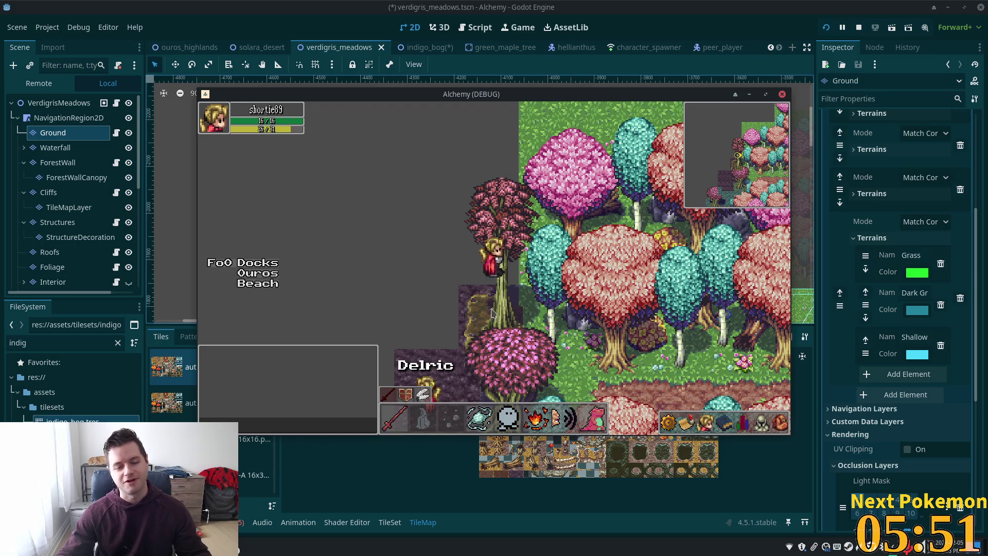
pyautogui.press('Down')
pyautogui.press('Right')
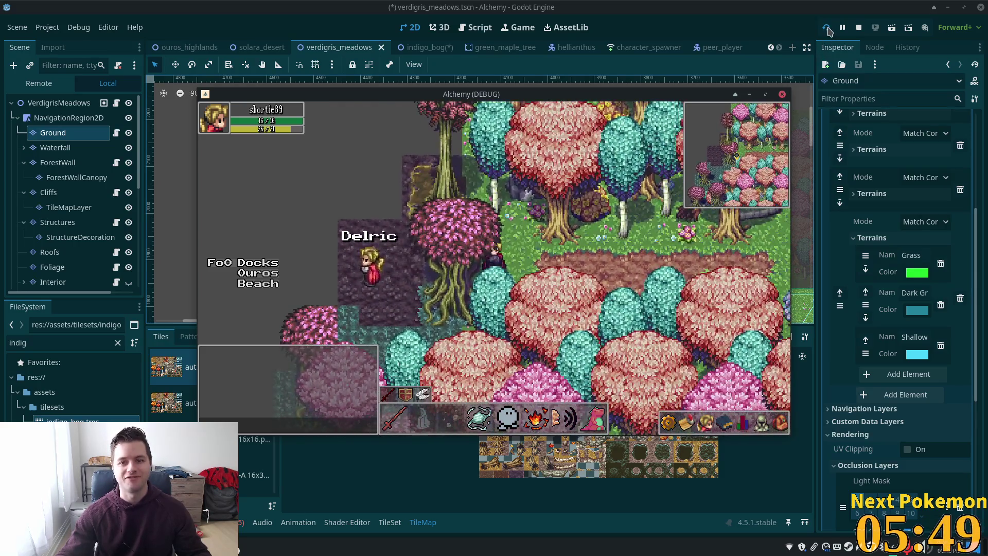
pyautogui.click(827, 28)
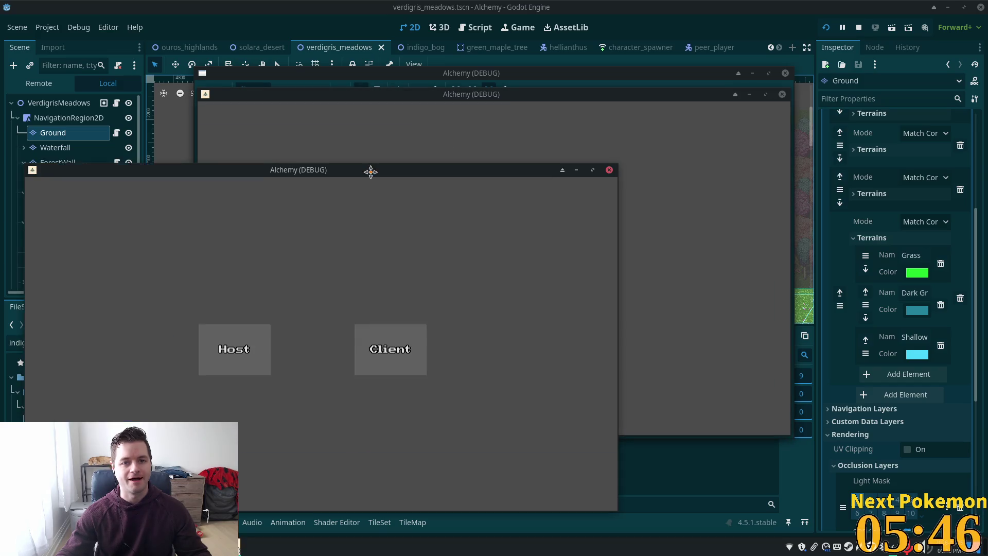
# Step: Arrange the two debug game windows, one higher up and one lower right
pyautogui.moveTo(371, 170); pyautogui.dragTo(381, 148)
pyautogui.moveTo(503, 100); pyautogui.dragTo(677, 168)
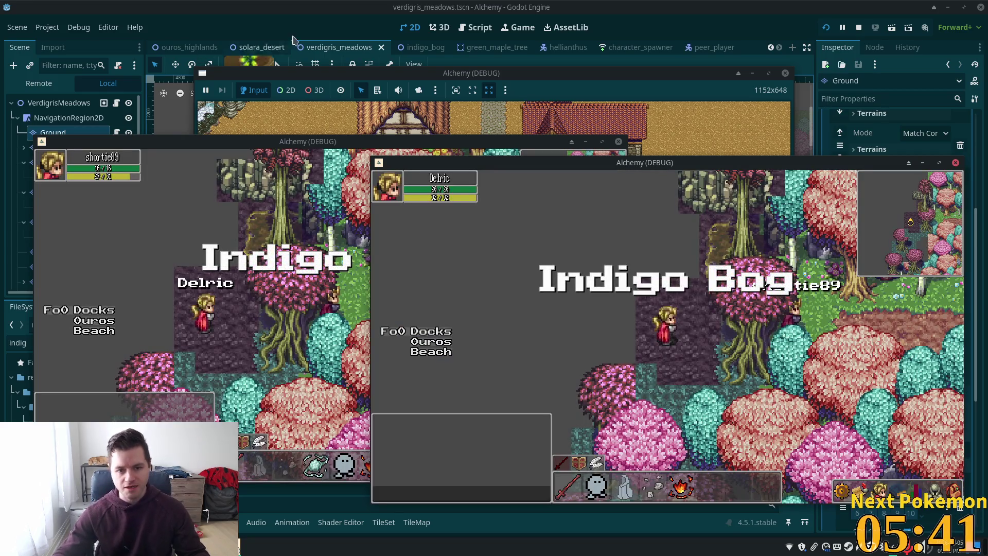
pyautogui.click(469, 303)
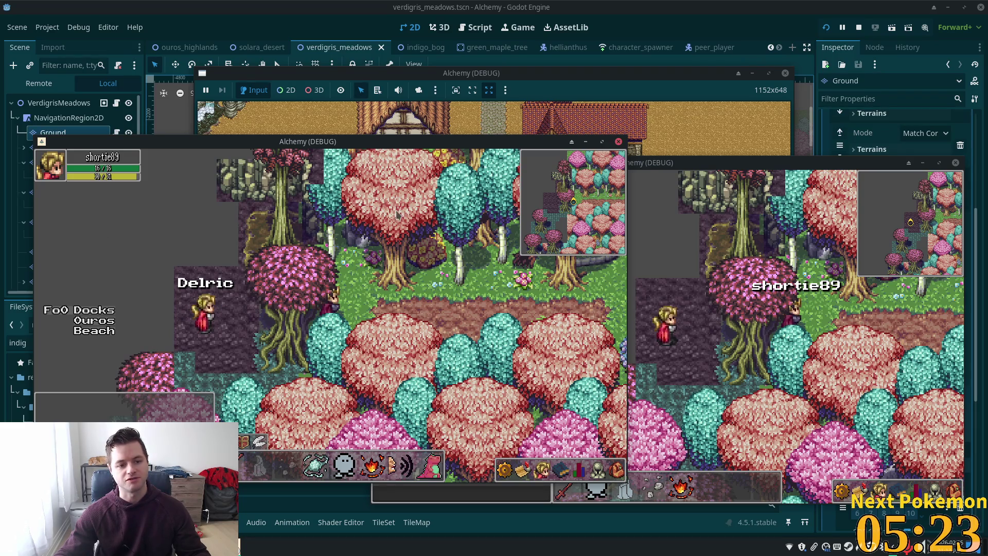
# Step: Walk the player around the bog with arrow keys and clicks, then stop the game with F8
pyautogui.press('Left')
pyautogui.press('Up')
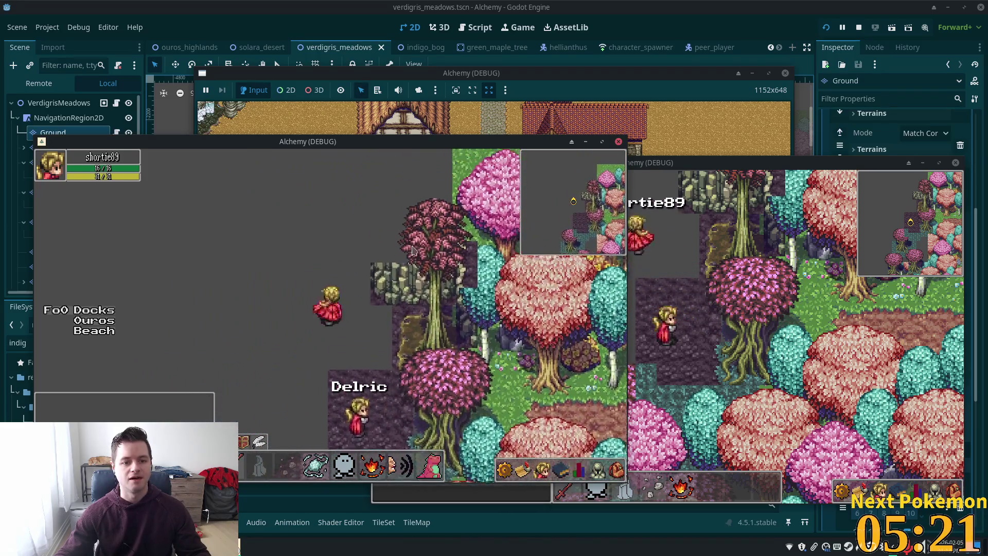
pyautogui.click(413, 251)
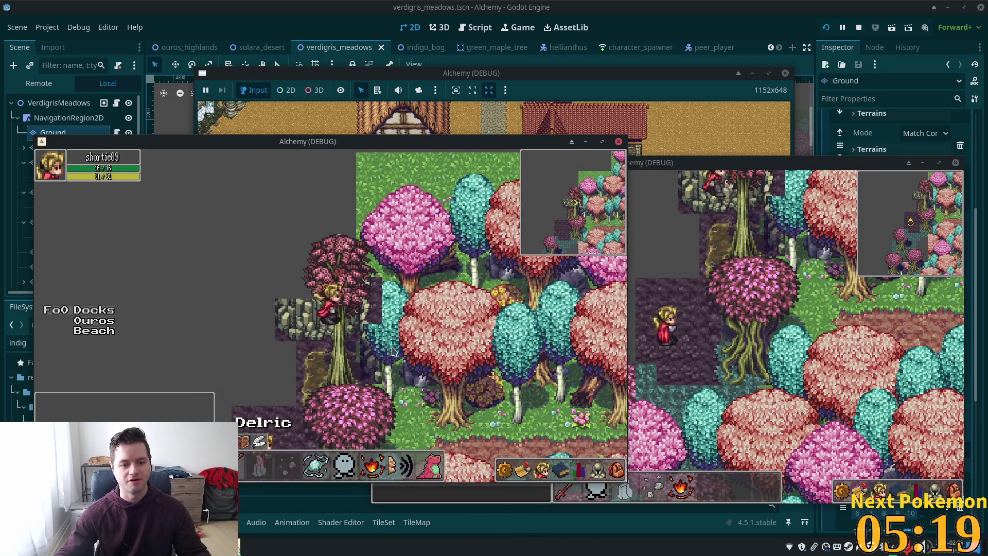
pyautogui.click(393, 349)
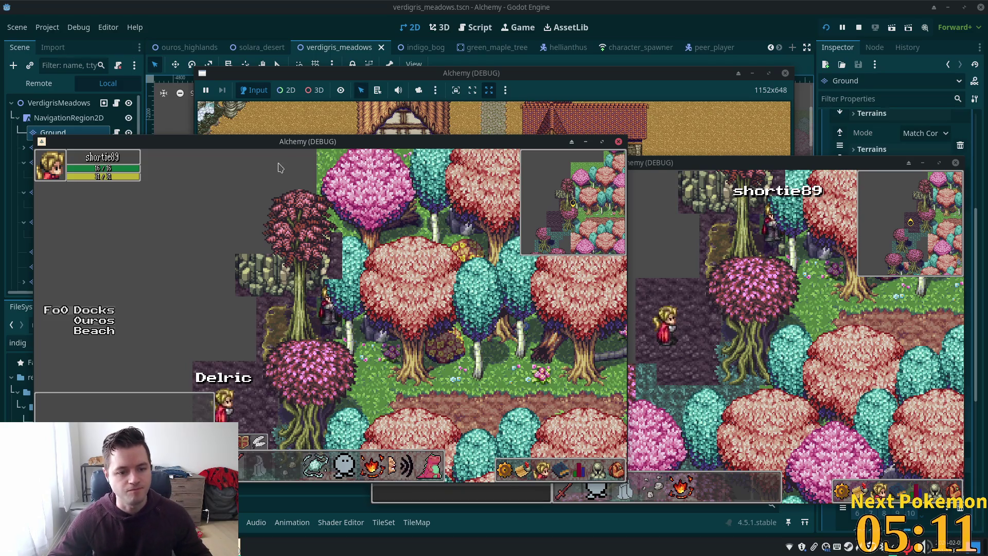
pyautogui.press('Down')
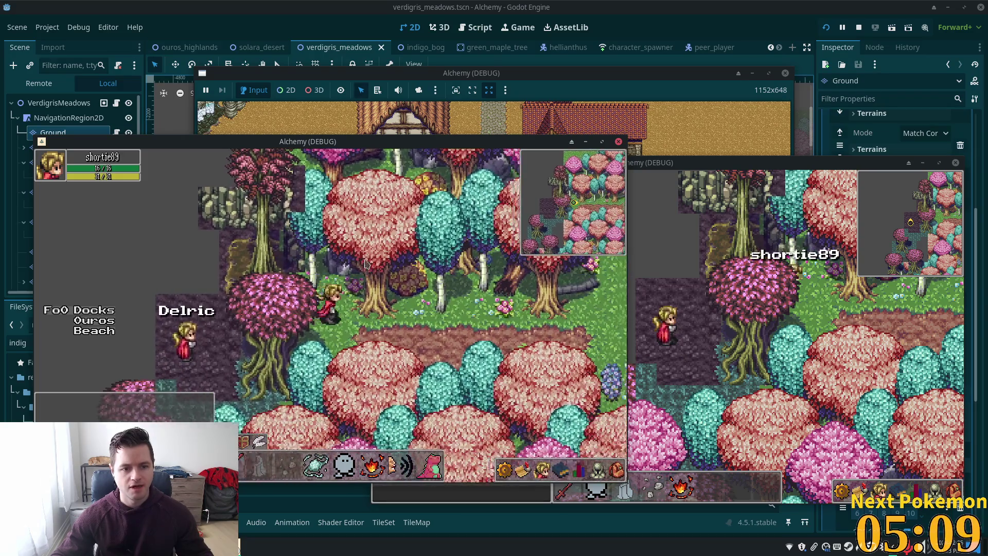
pyautogui.press('F8')
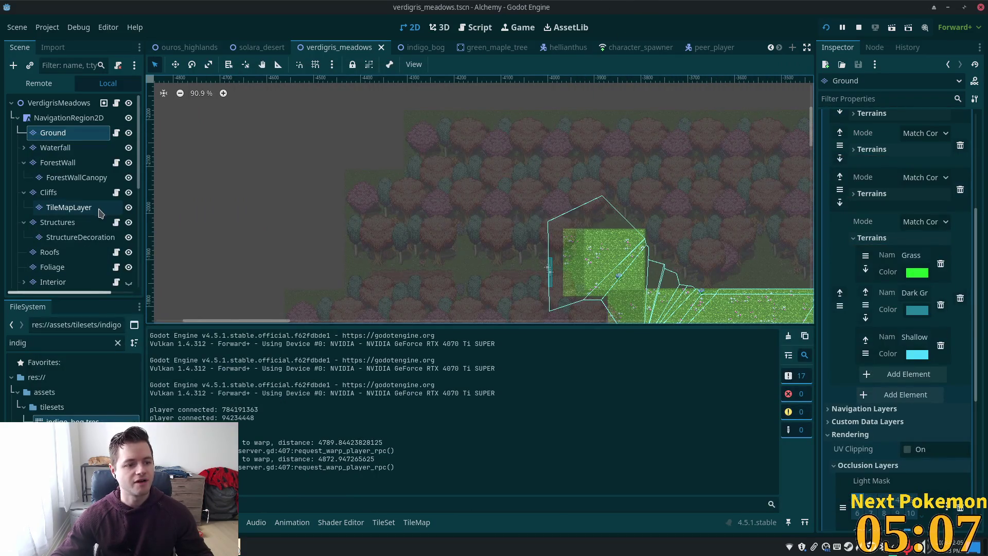
# Step: Select the ForestWallCanopy node in verdigris_meadows to show its forest.tres tree wall tiles
pyautogui.scroll(-5, 68, 225)
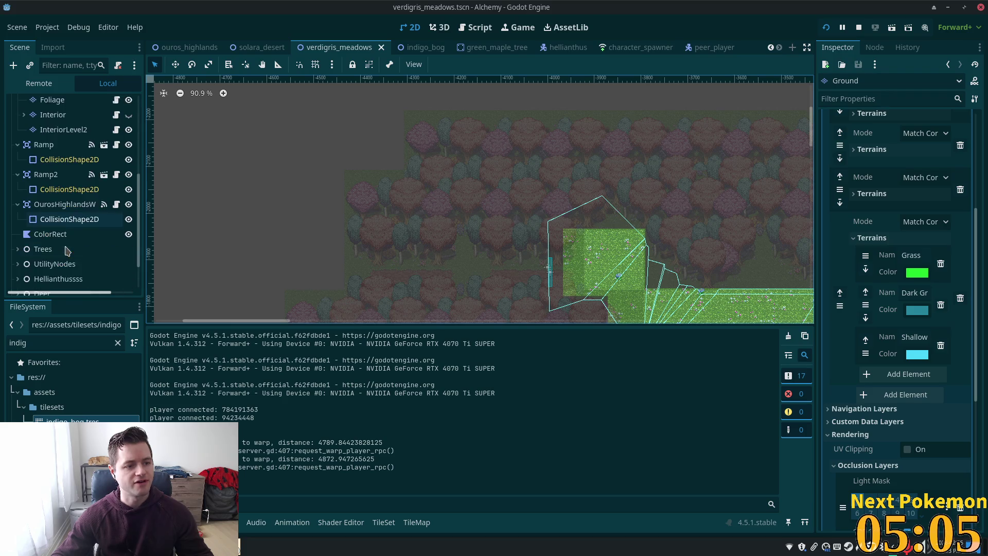
pyautogui.scroll(5, 61, 154)
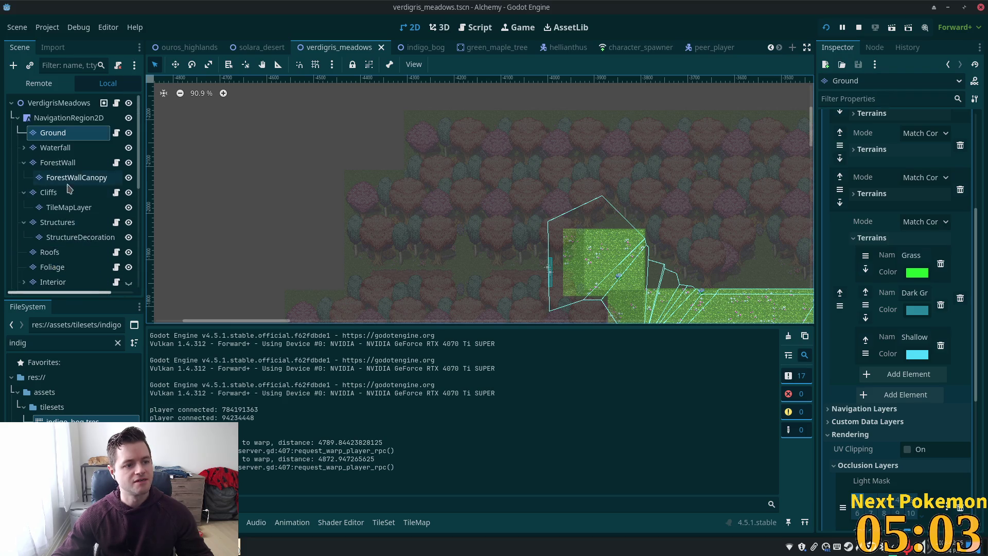
pyautogui.click(70, 178)
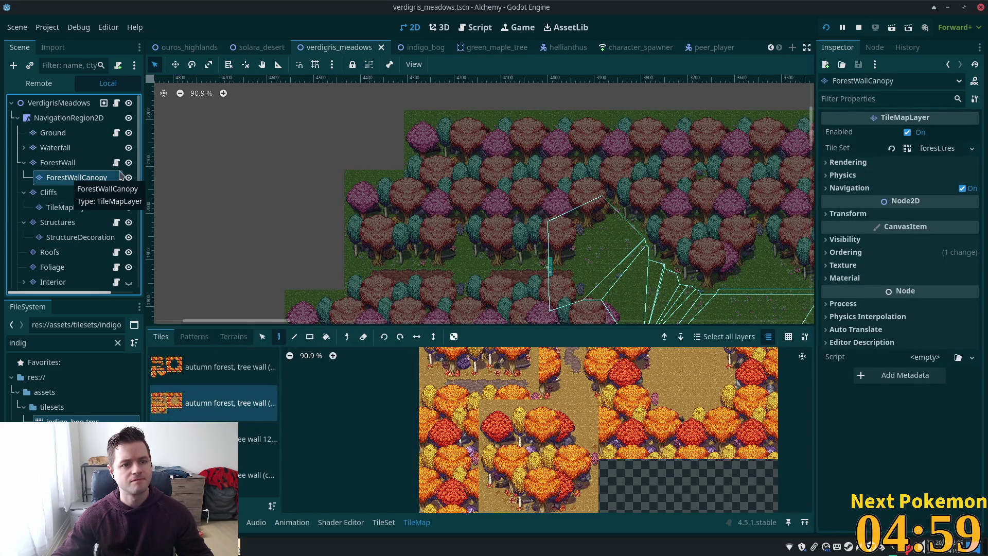
# Step: In the indigo_bog scene, erase a row of canopy tiles near the western edge
pyautogui.click(414, 48)
pyautogui.scroll(-3, 373, 184)
pyautogui.scroll(8, 373, 184)
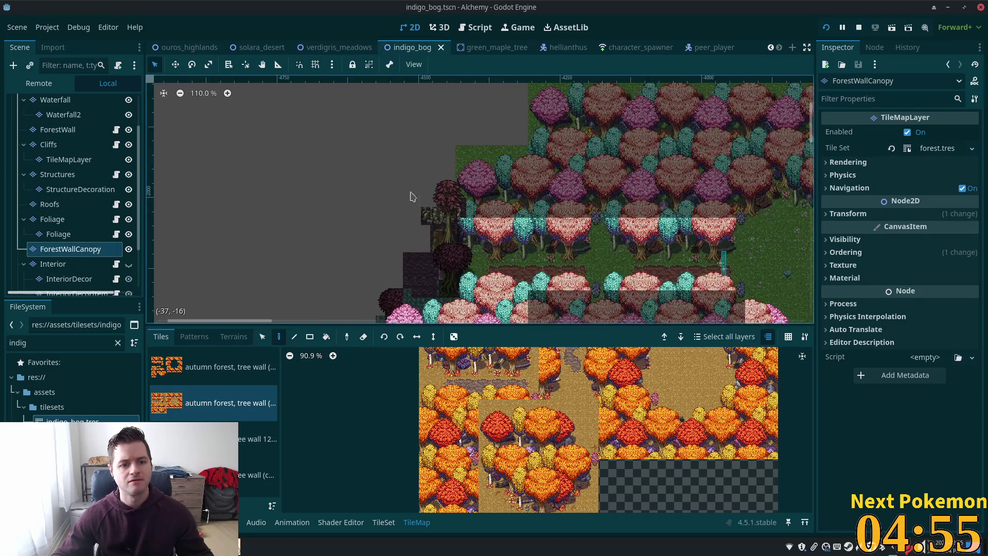
pyautogui.moveTo(475, 249); pyautogui.dragTo(608, 225)
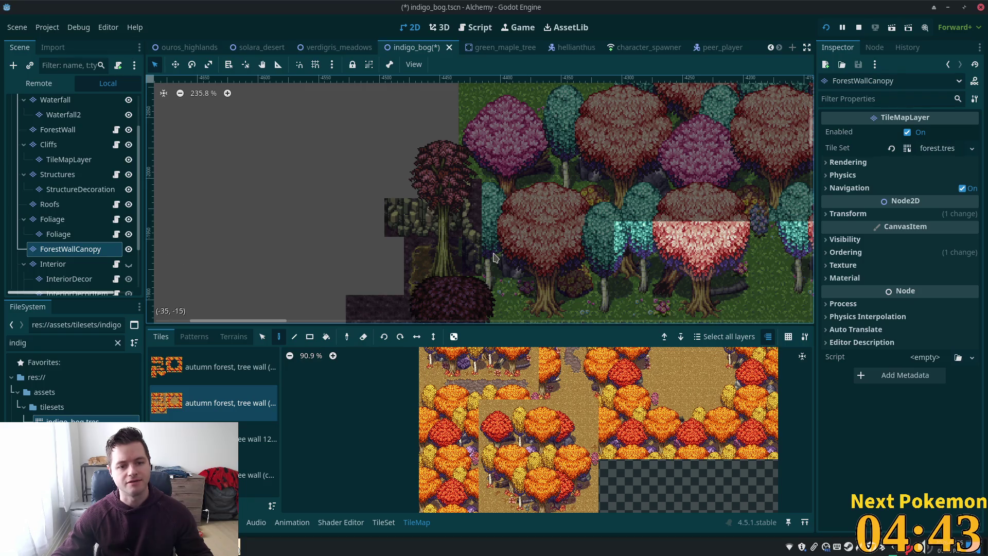
# Step: Save the scene with Ctrl+S, undo the last canopy edit, and pick the pink-and-teal tree wall tileset
pyautogui.hotkey('ctrl', 's')
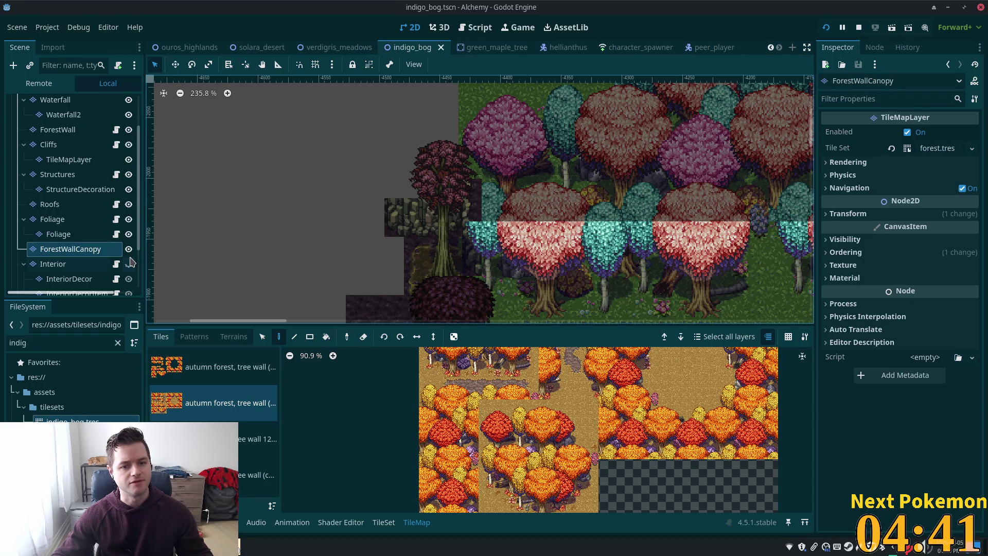
pyautogui.hotkey('ctrl', 'z')
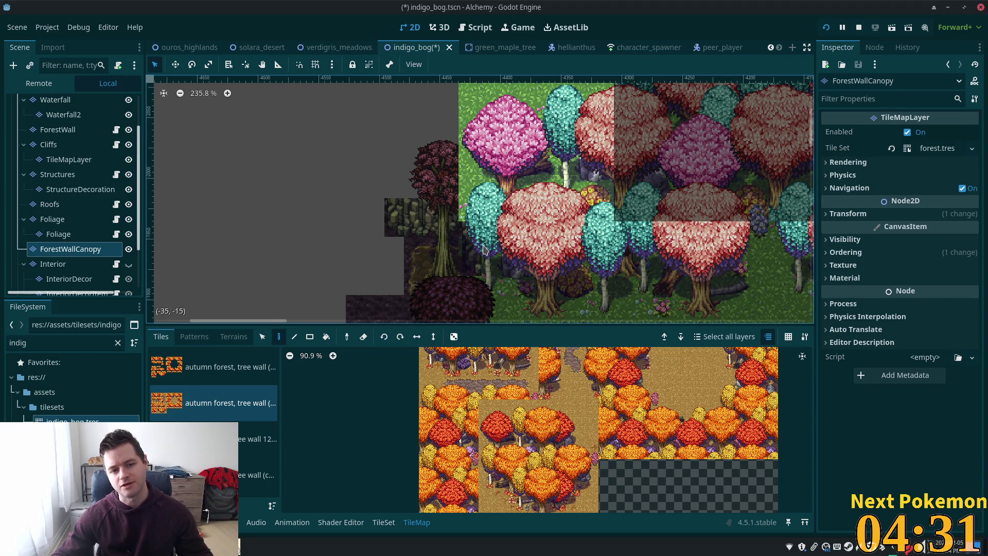
pyautogui.click(258, 474)
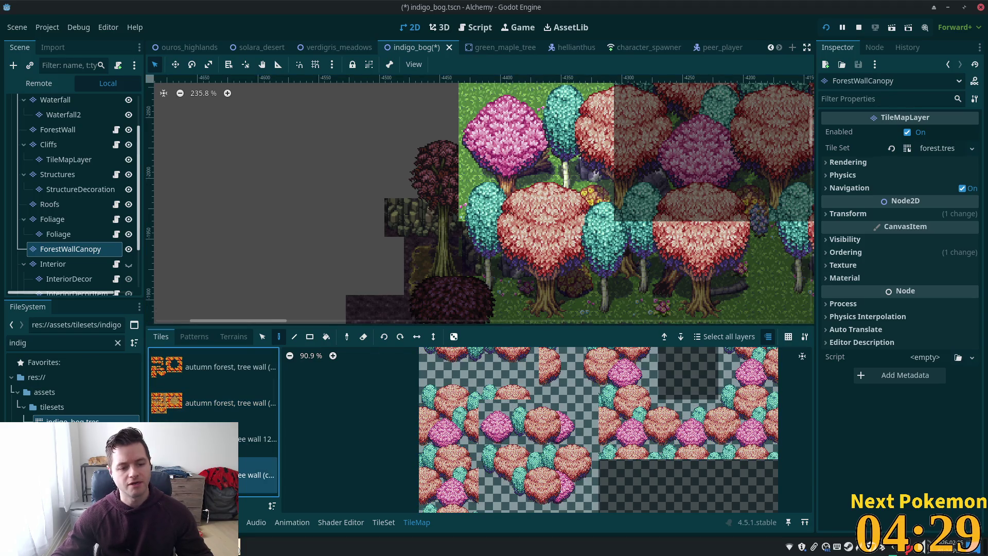
# Step: Paint a pink-and-teal tree from the atlas's bottom row onto the forest-wall canopy
pyautogui.scroll(2, 527, 395)
pyautogui.click(447, 395)
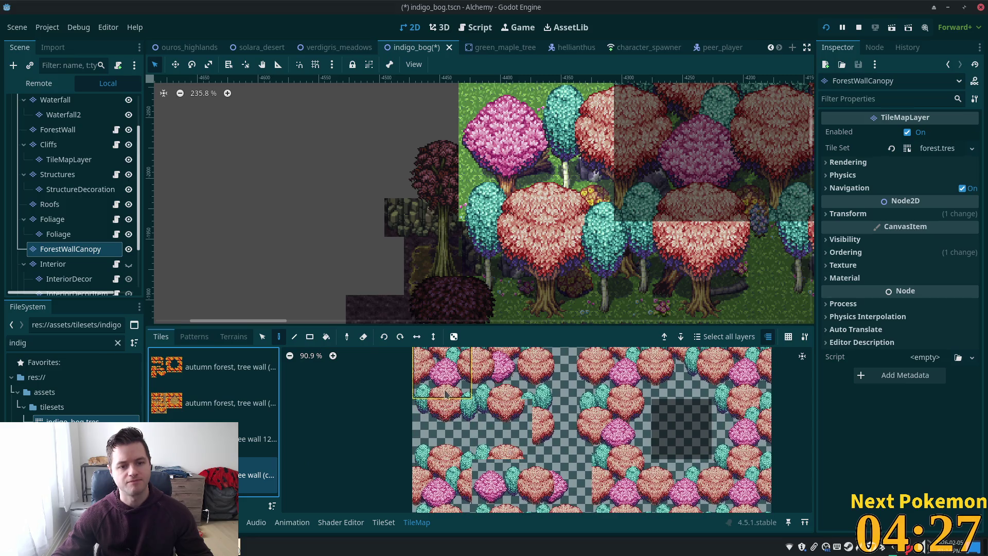
pyautogui.click(443, 371)
pyautogui.hotkey('ctrl', 'z')
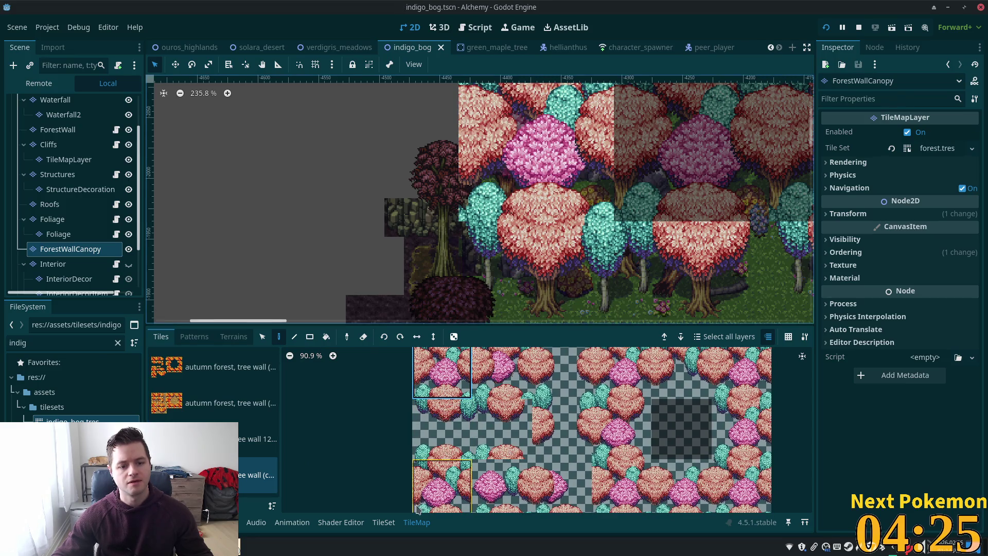
pyautogui.click(476, 467)
pyautogui.click(520, 137)
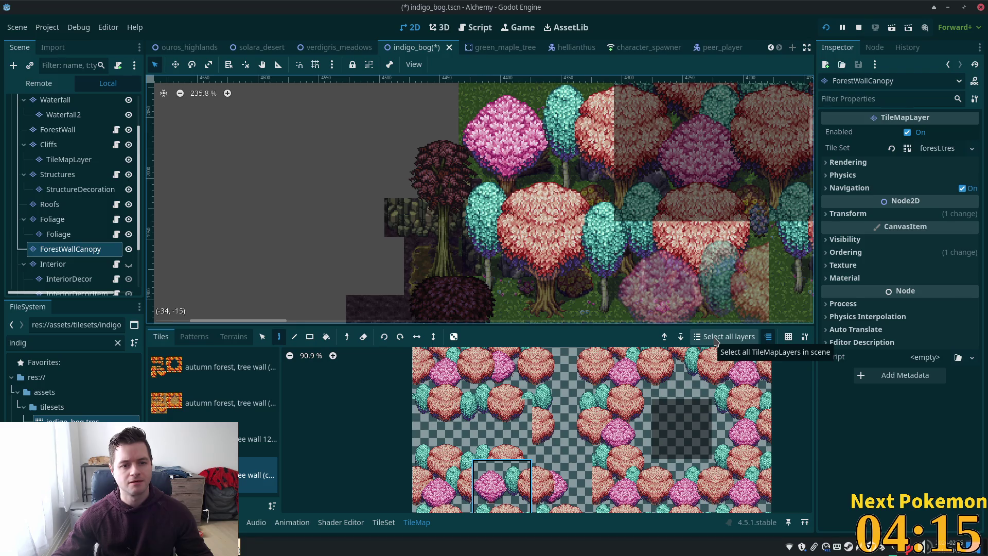
pyautogui.scroll(3, 53, 121)
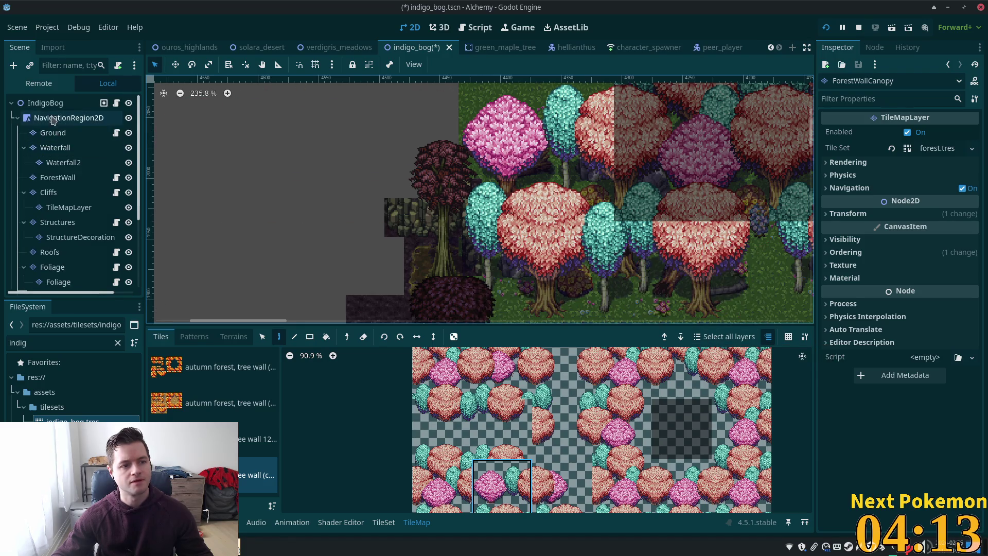
pyautogui.click(46, 103)
pyautogui.scroll(3, 431, 227)
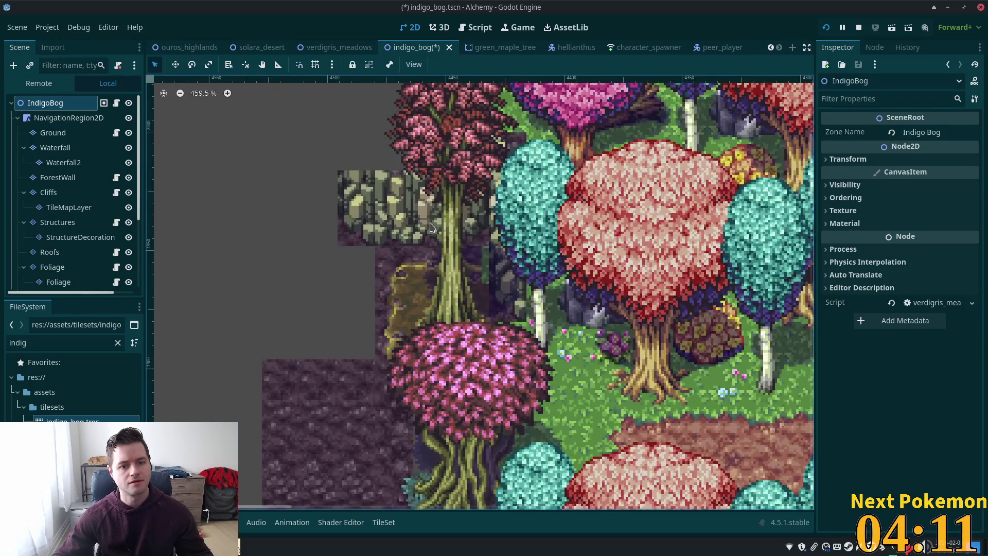
pyautogui.scroll(-2, 431, 227)
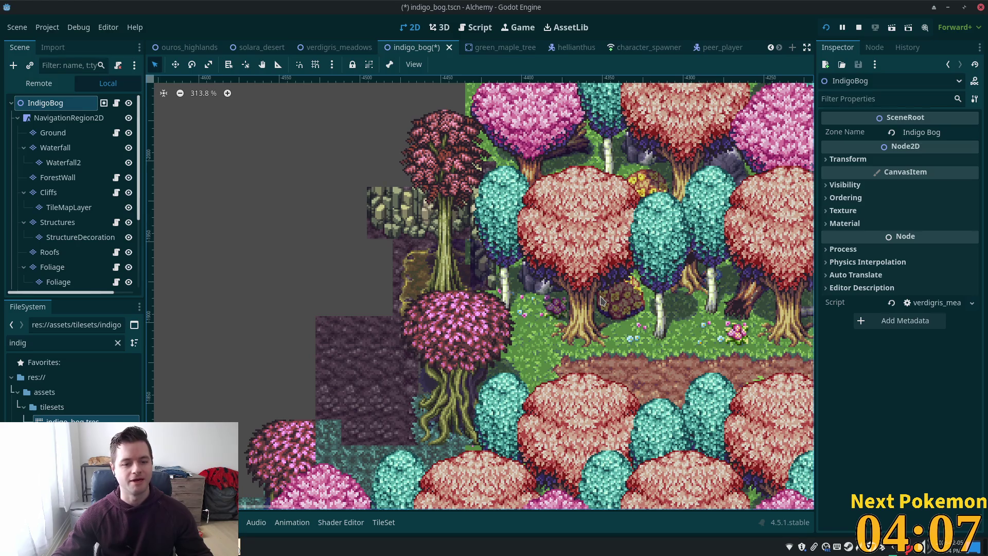
pyautogui.scroll(-10, 481, 346)
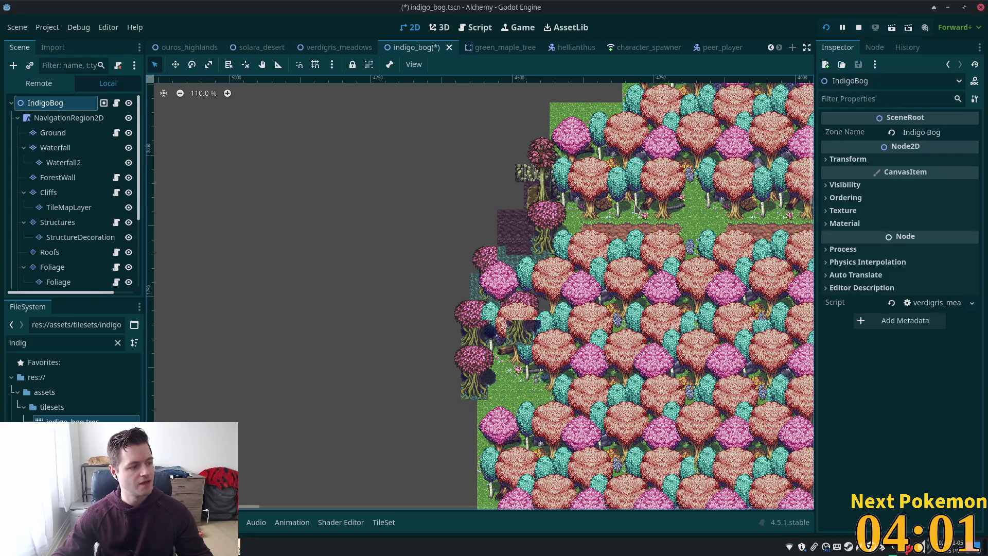
pyautogui.scroll(3, 606, 246)
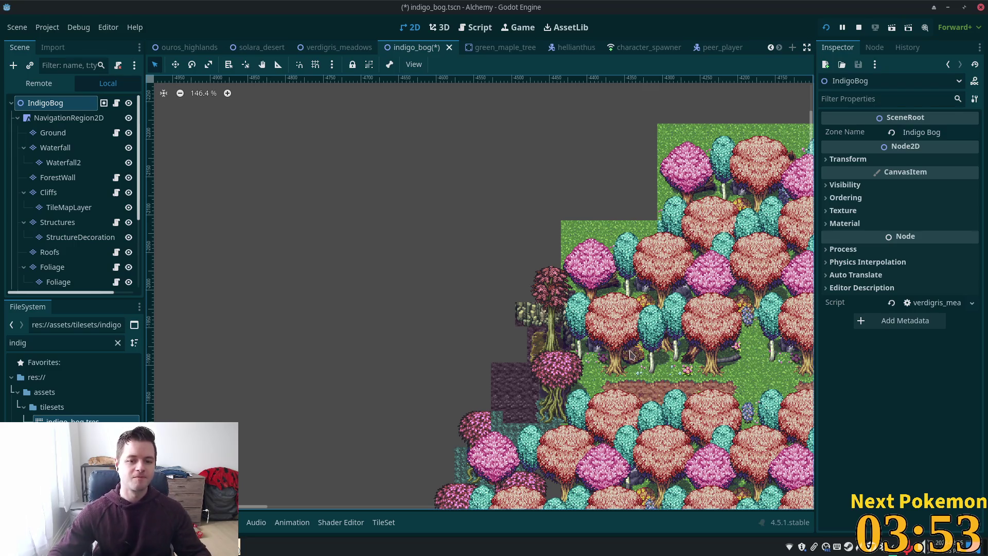
pyautogui.scroll(2, 571, 335)
pyautogui.scroll(-6, 525, 344)
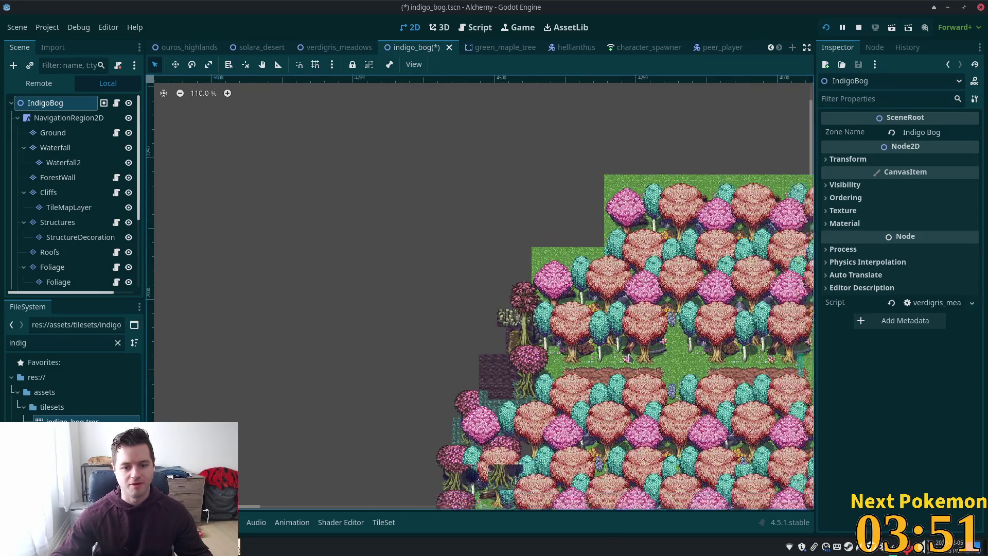
pyautogui.hscroll(5, 522, 305)
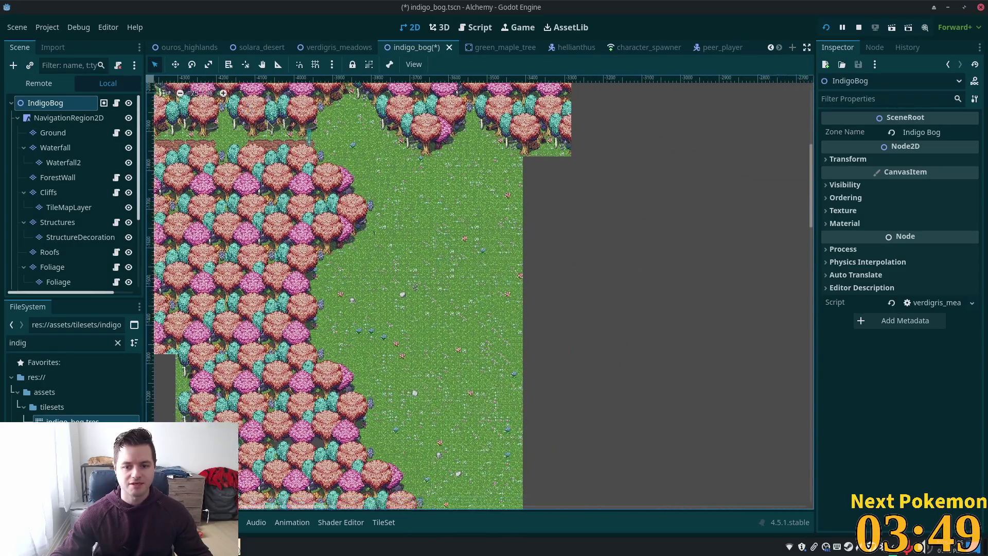
pyautogui.hscroll(-5, 522, 305)
pyautogui.scroll(7, 523, 305)
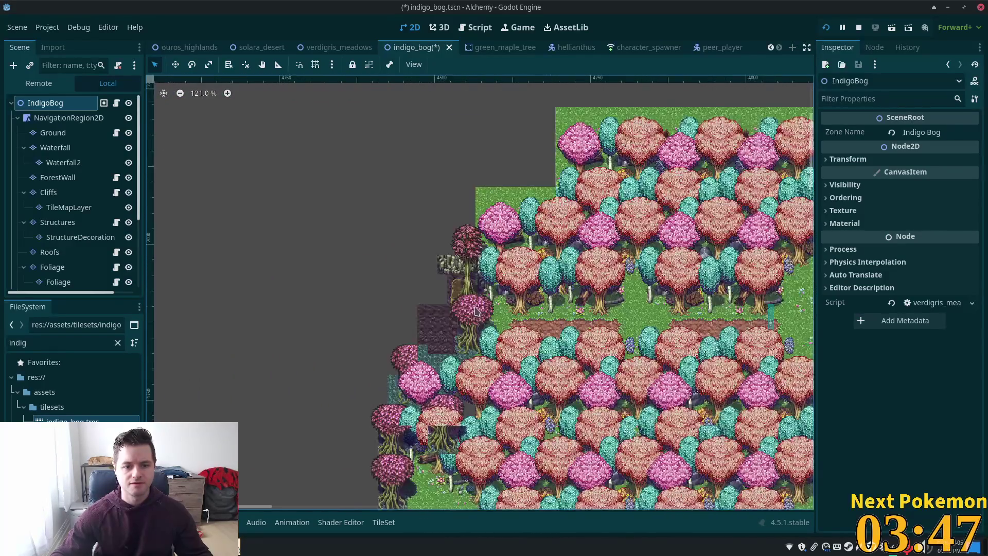
pyautogui.scroll(1, 494, 247)
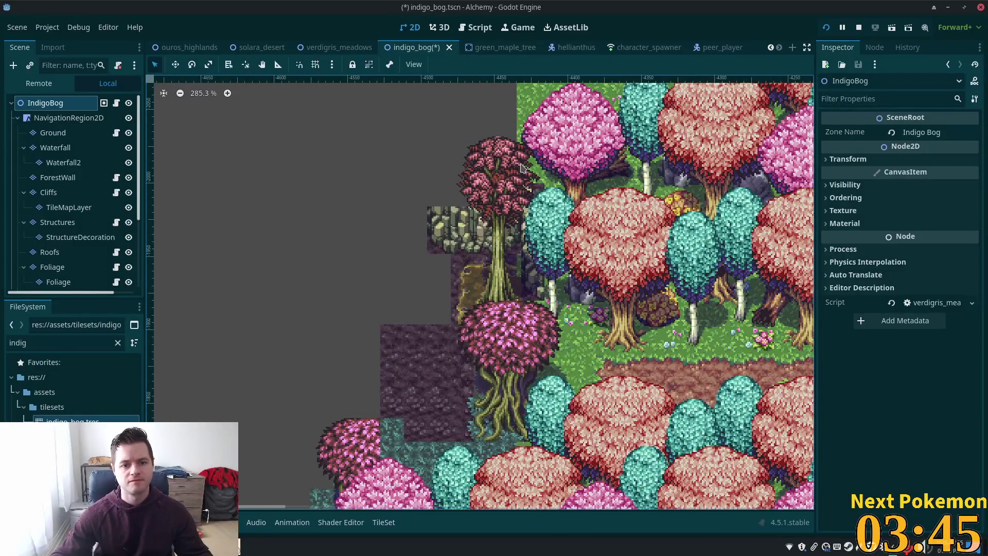
pyautogui.moveTo(555, 160); pyautogui.dragTo(530, 208)
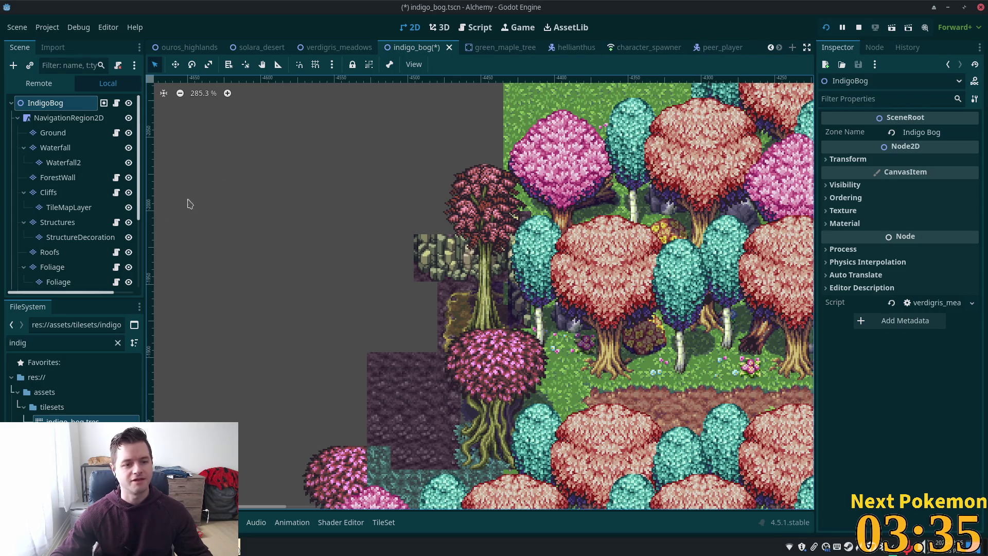
pyautogui.click(49, 133)
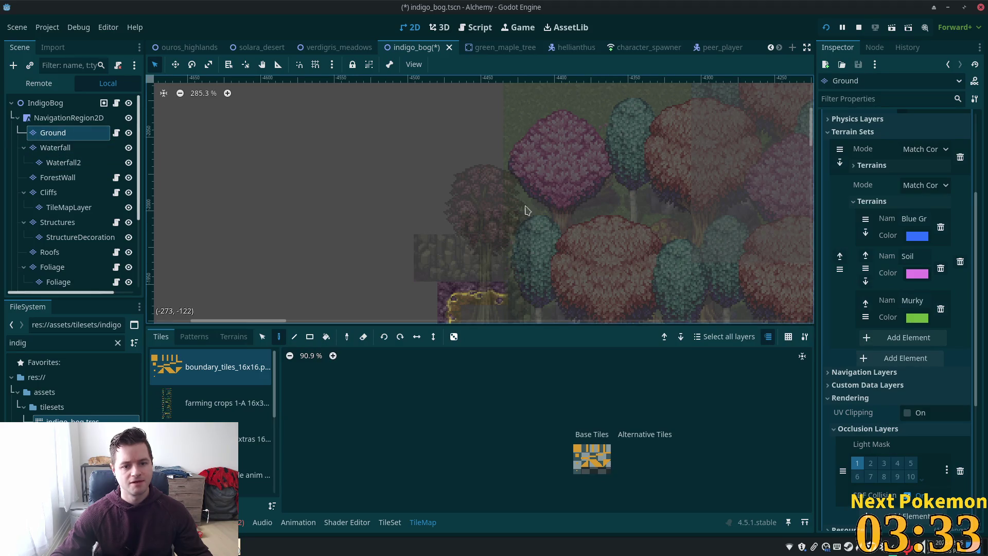
# Step: Choose the purple soil terrain from the rainforest jungle v3.png terrain set
pyautogui.scroll(-3, 530, 271)
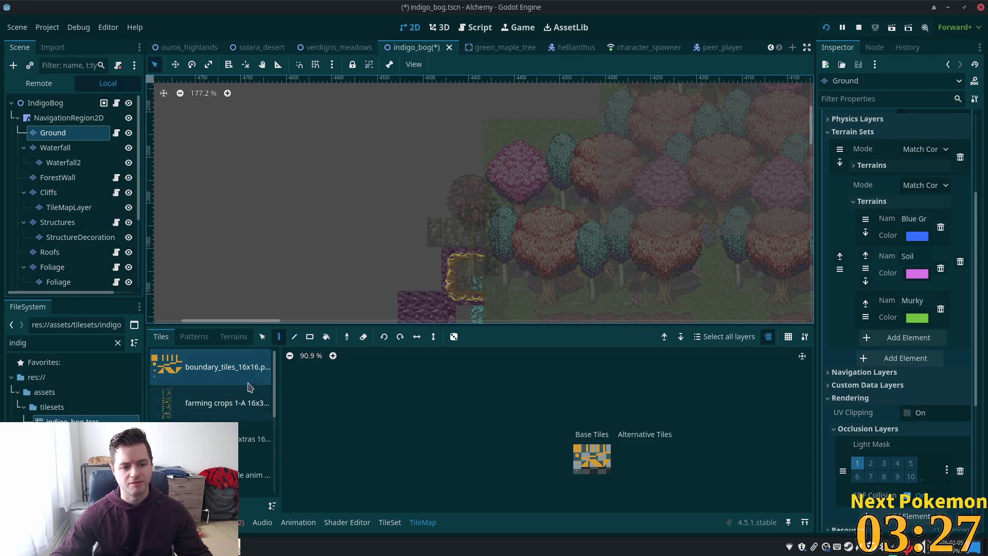
pyautogui.scroll(-3, 222, 406)
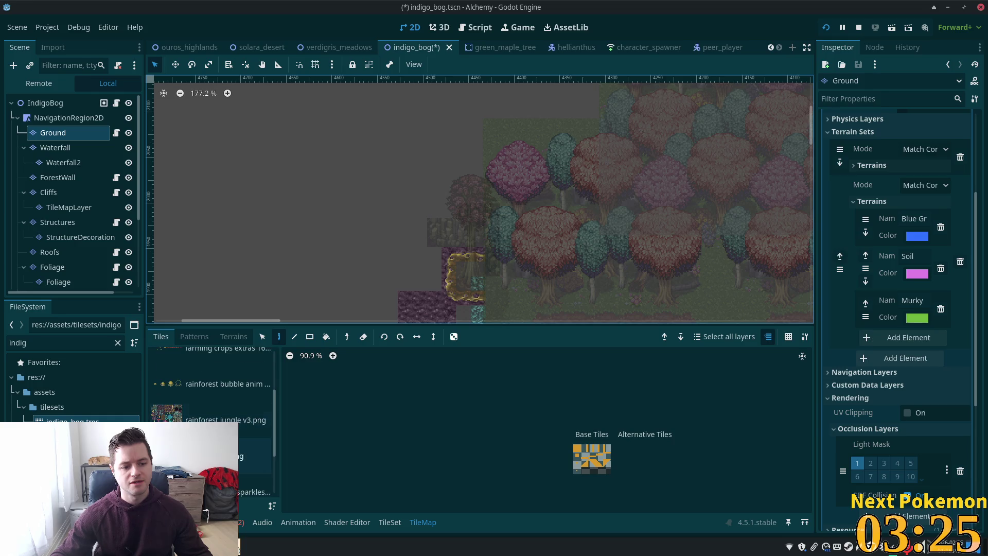
pyautogui.click(226, 416)
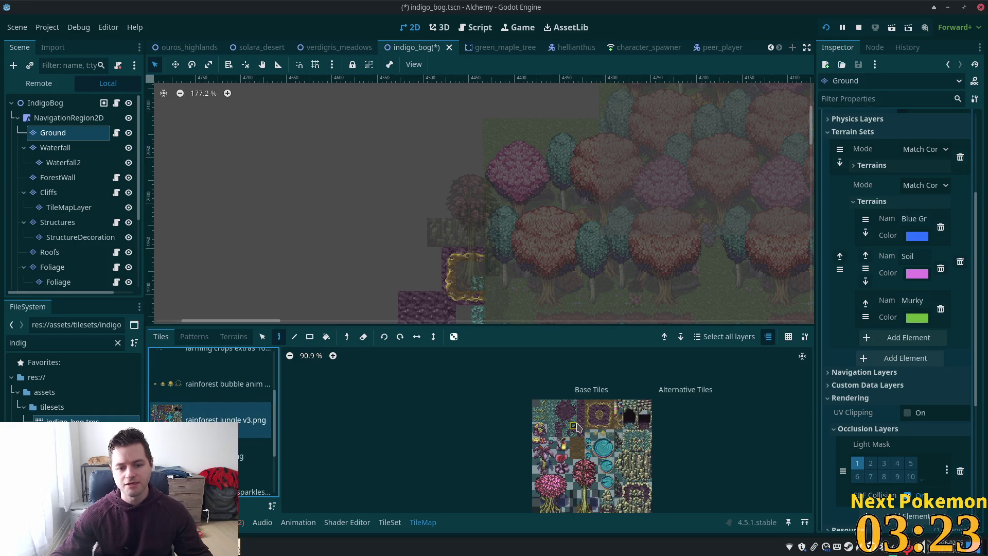
pyautogui.click(234, 336)
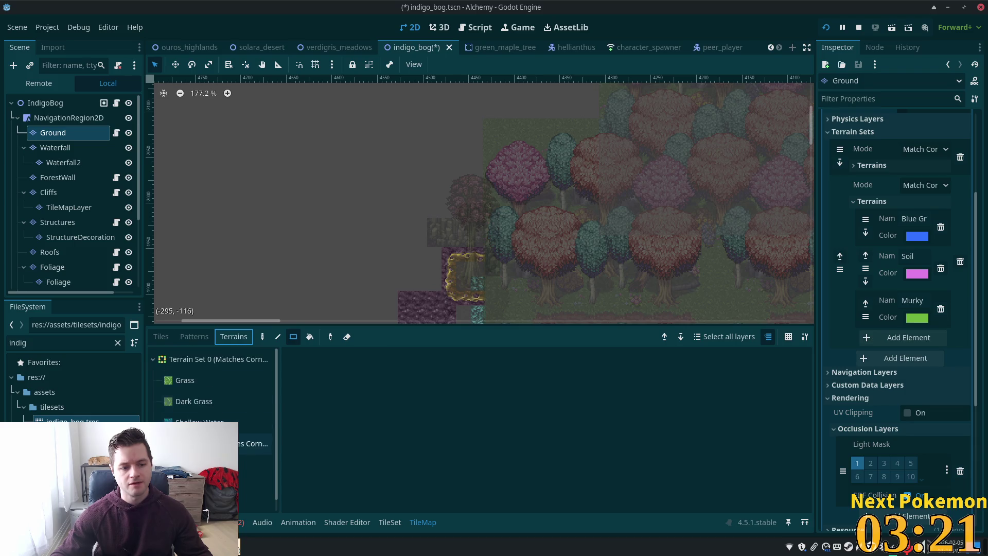
pyautogui.click(255, 474)
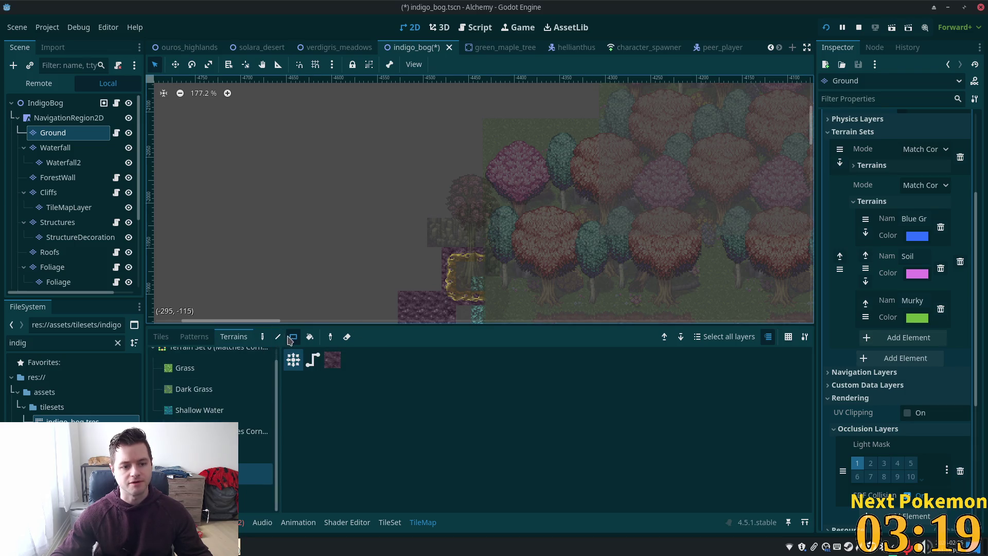
# Step: Paint two rectangles of purple soil over and below the upper trees on the Ground layer
pyautogui.moveTo(484, 137); pyautogui.dragTo(569, 204)
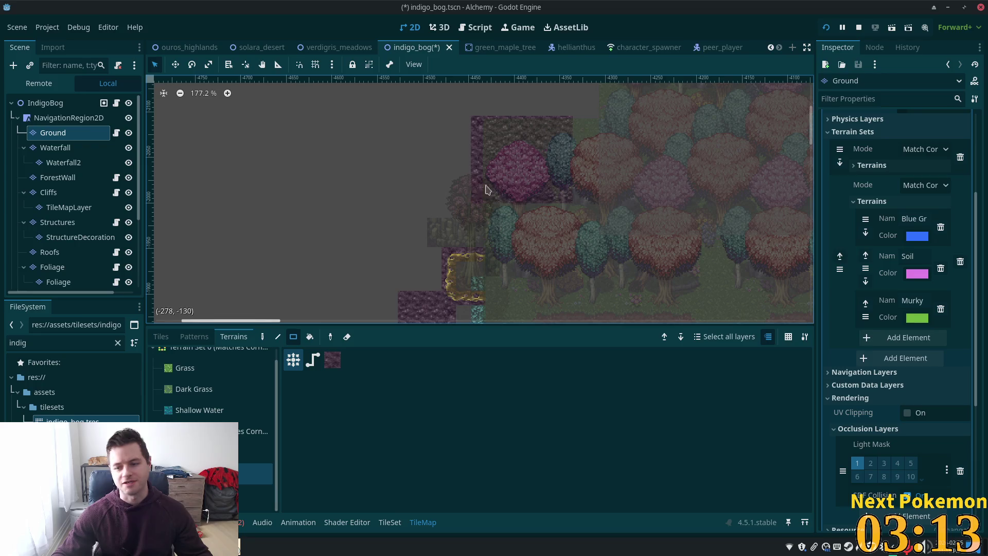
pyautogui.scroll(4, 537, 158)
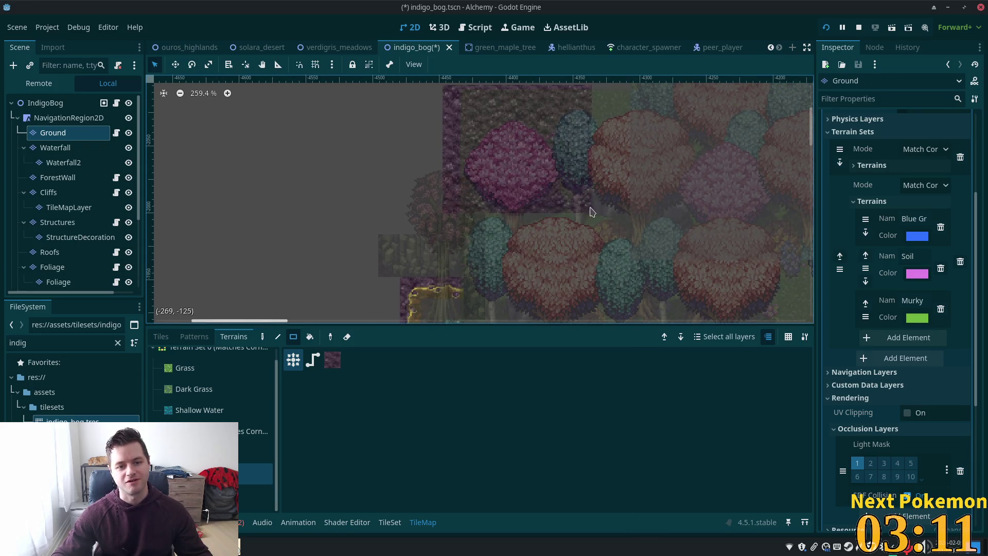
pyautogui.moveTo(583, 201)
pyautogui.mouseDown()
pyautogui.moveTo(507, 255)
pyautogui.moveTo(500, 273)
pyautogui.mouseUp()
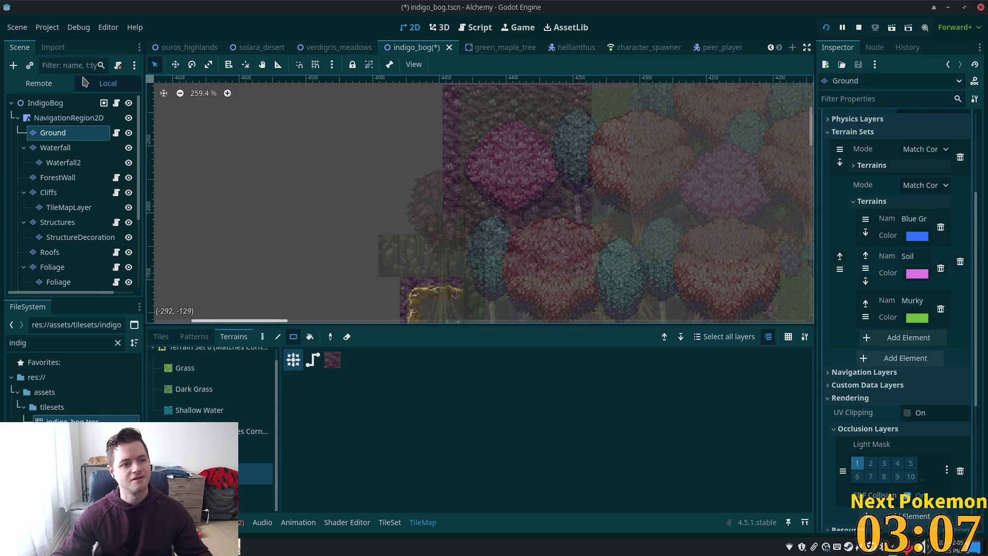
pyautogui.click(59, 103)
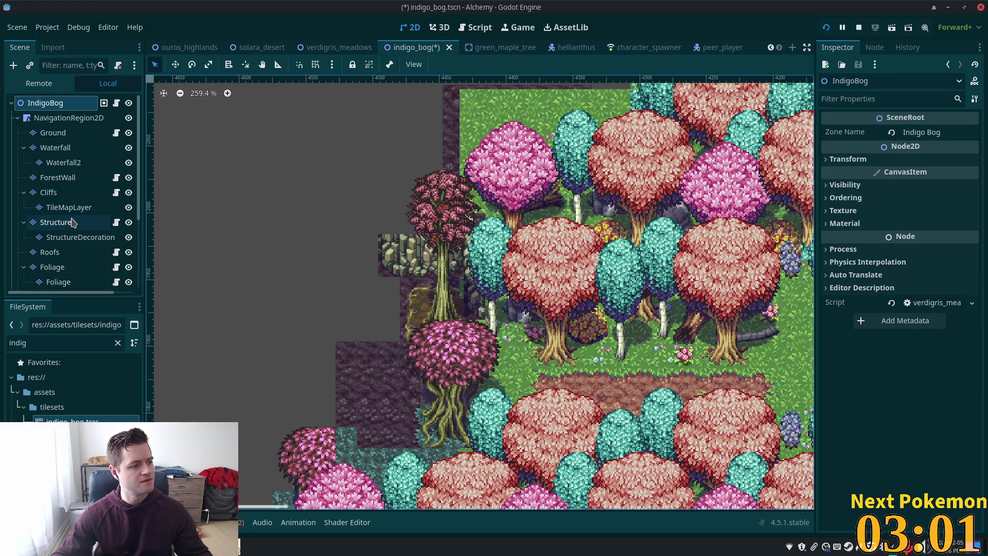
# Step: Make the ForestWall layer the active tile-editing layer
pyautogui.scroll(-2, 72, 211)
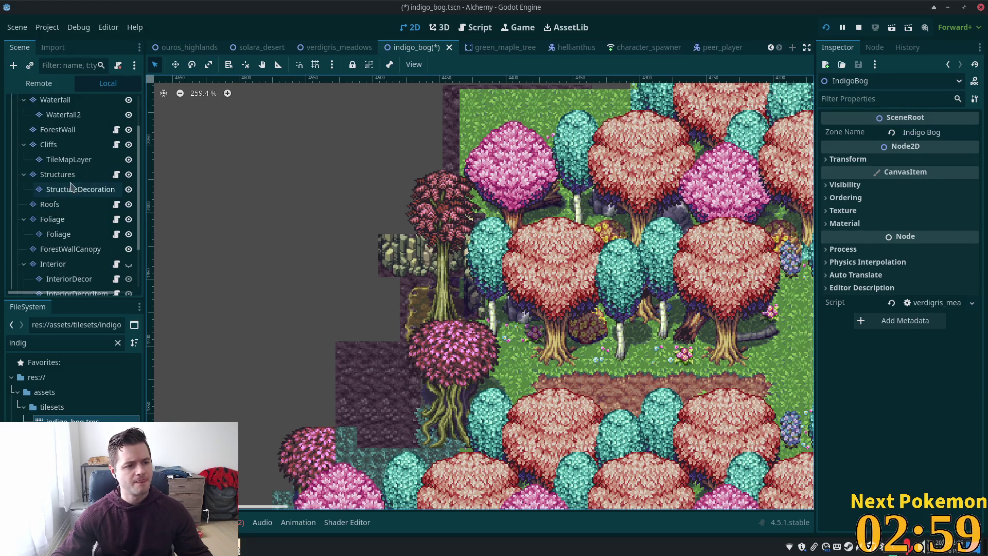
pyautogui.scroll(3, 64, 175)
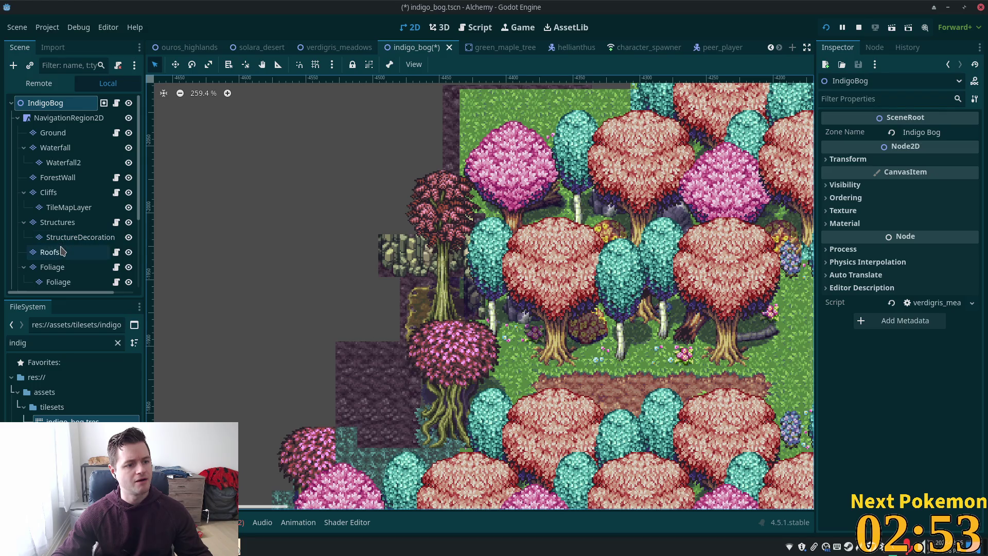
pyautogui.scroll(-3, 62, 206)
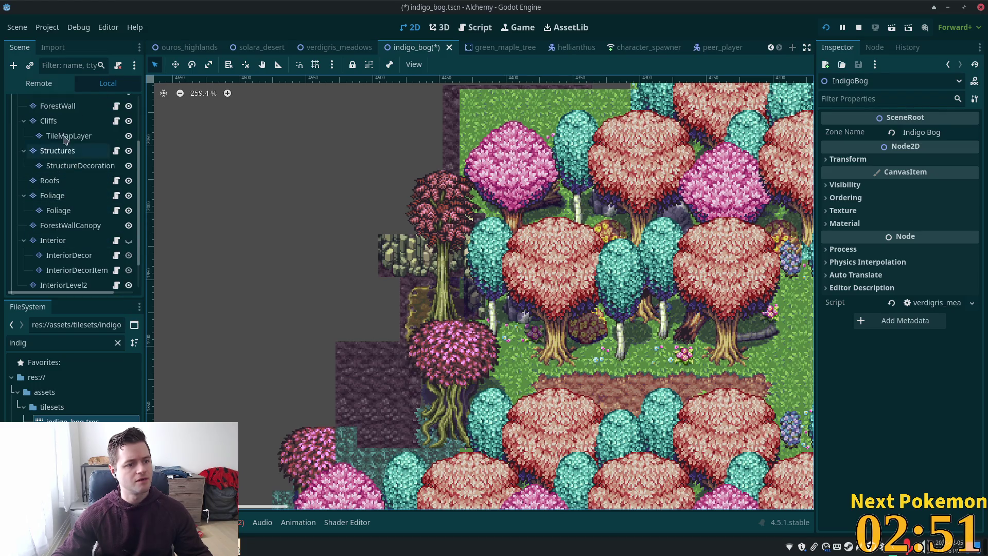
pyautogui.click(53, 108)
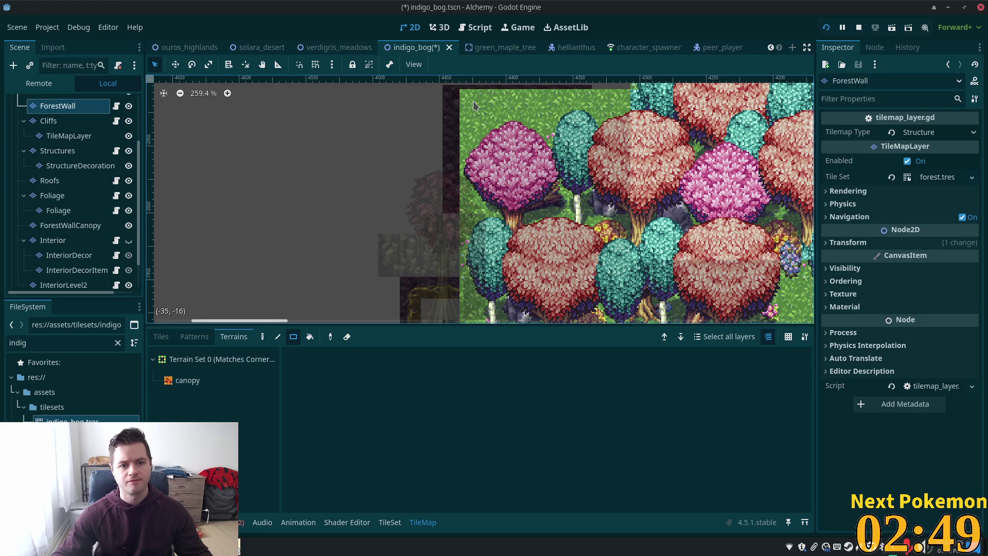
pyautogui.click(262, 337)
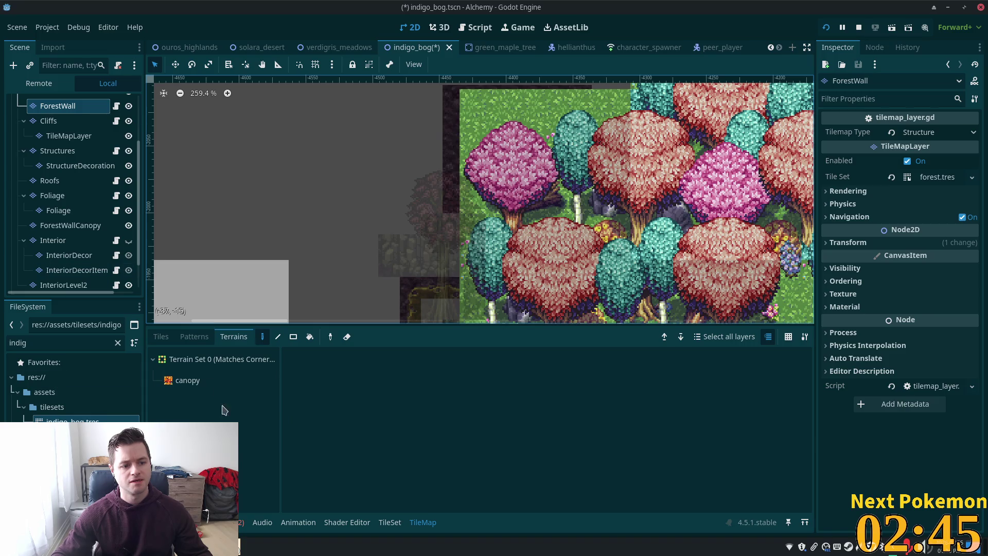
pyautogui.scroll(-1, 67, 241)
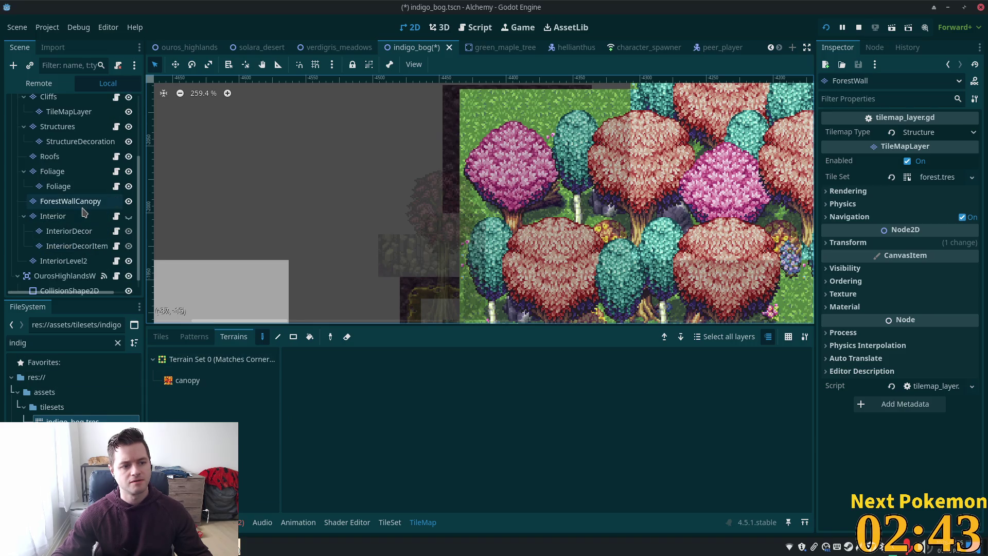
pyautogui.click(81, 203)
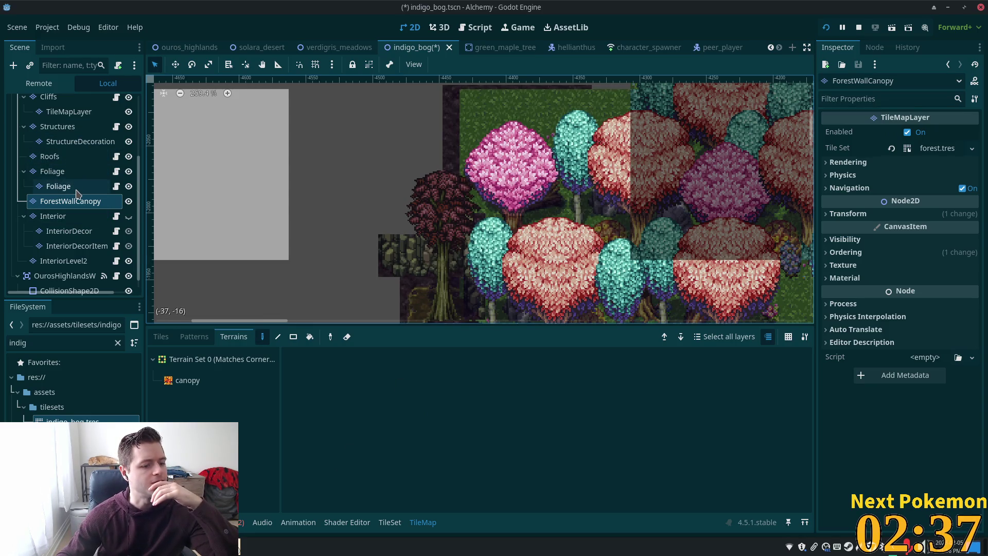
pyautogui.scroll(3, 71, 171)
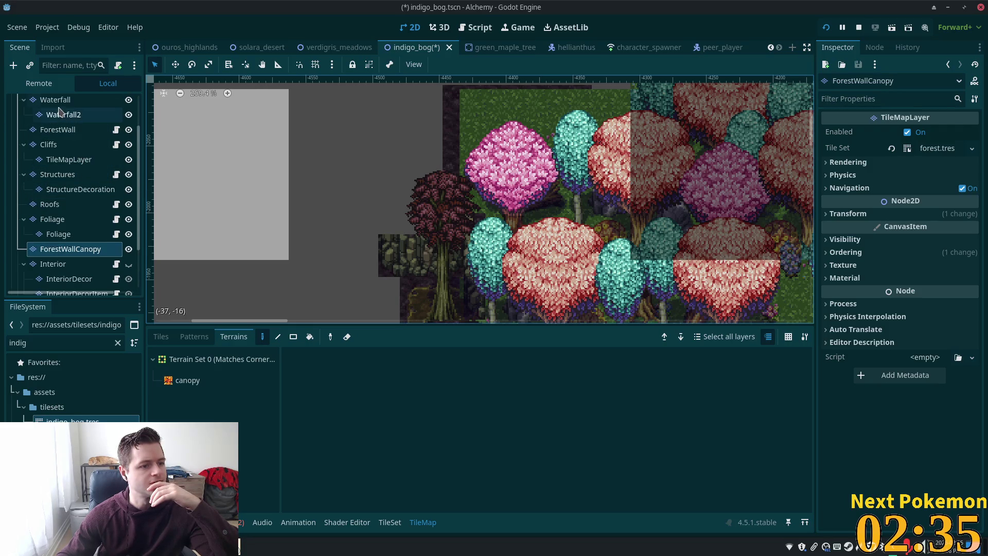
pyautogui.click(71, 133)
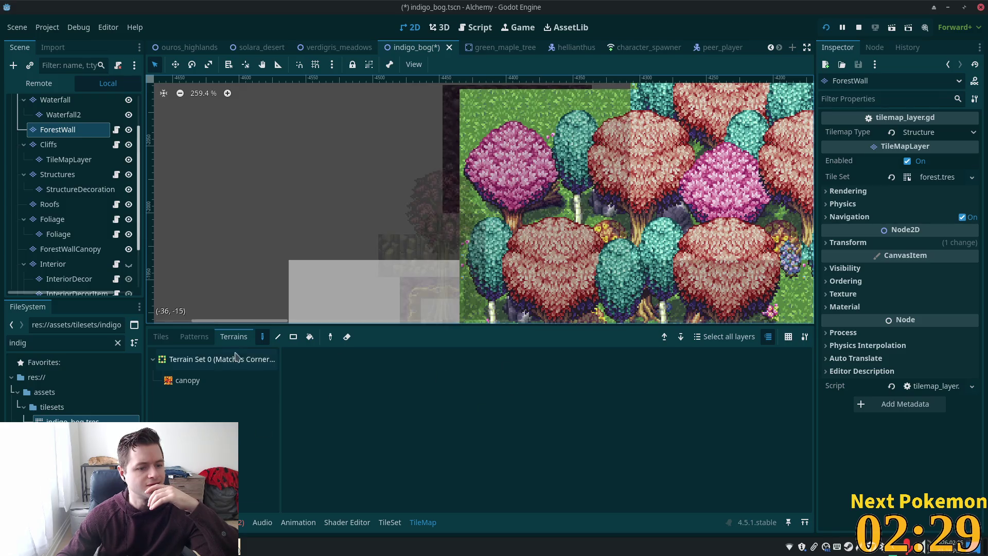
# Step: Erase a square block of forest-wall trees at the upper left, exposing the purple soil
pyautogui.click(161, 336)
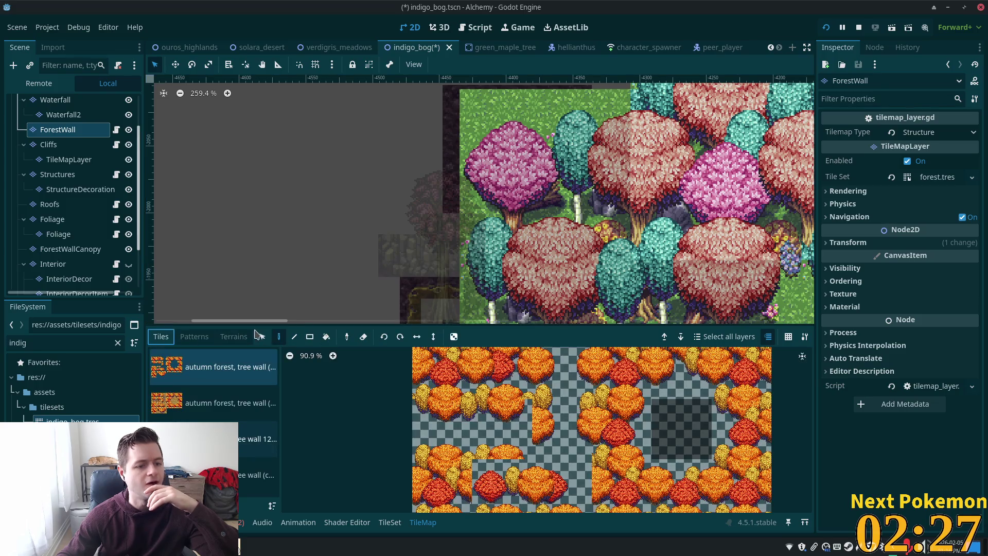
pyautogui.rightClick(546, 188)
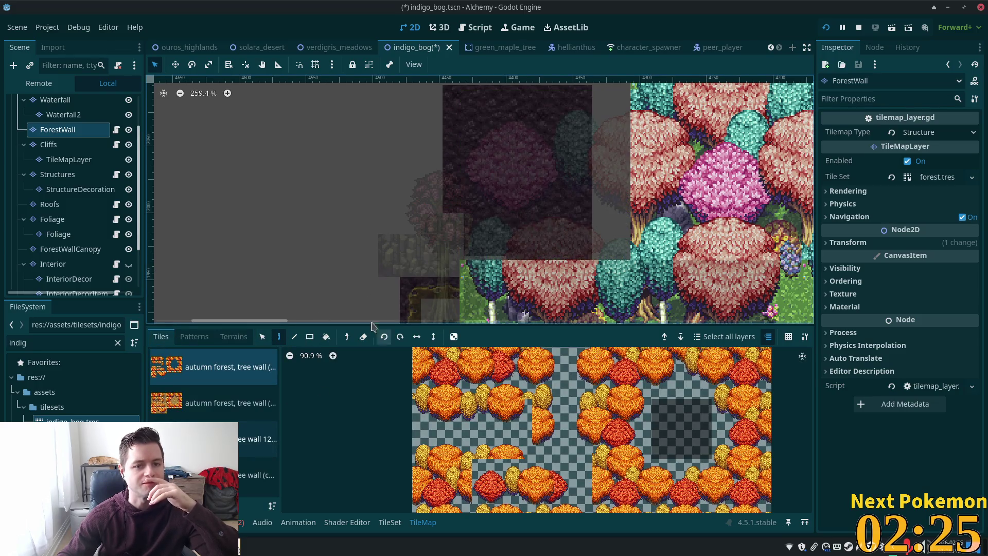
pyautogui.scroll(3, 49, 154)
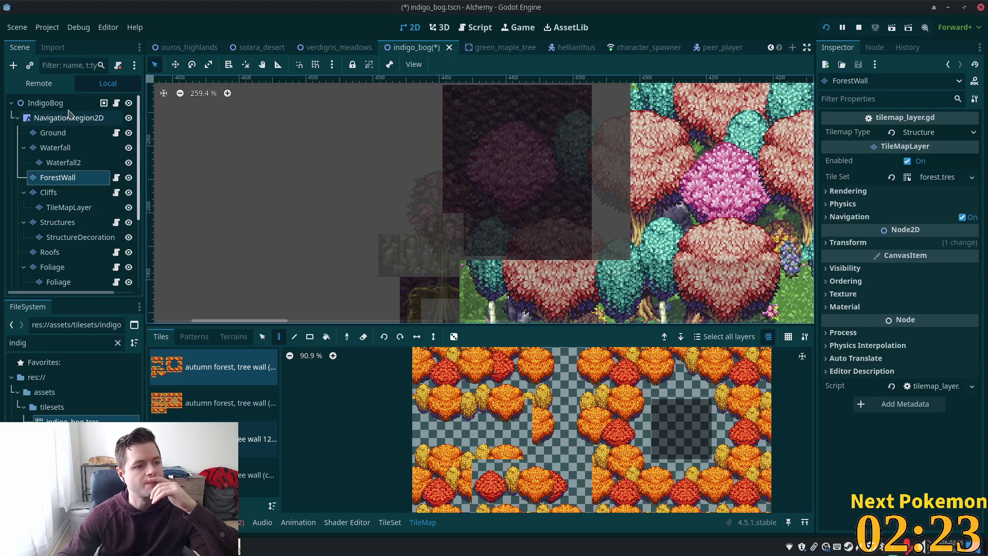
pyautogui.scroll(-3, 61, 278)
pyautogui.scroll(3, 53, 113)
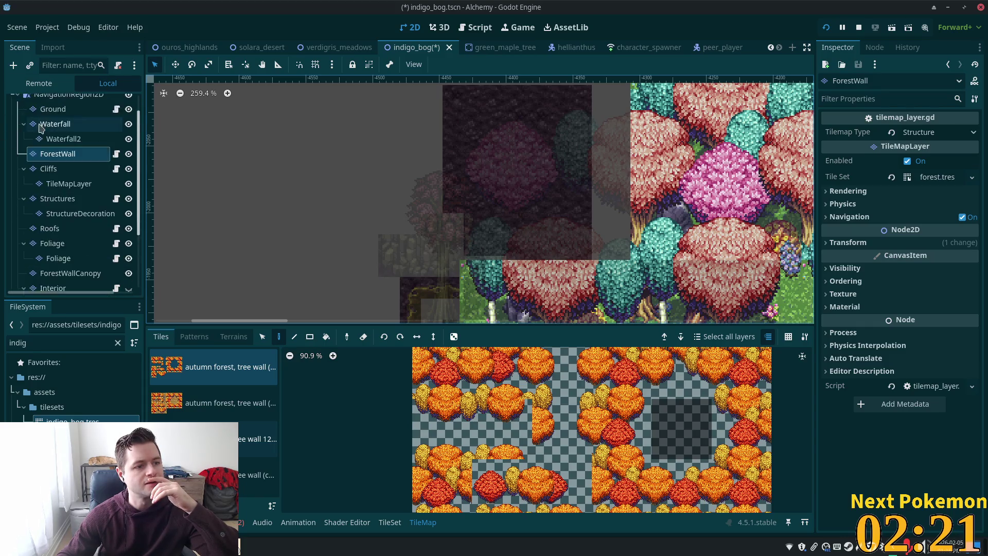
pyautogui.click(53, 106)
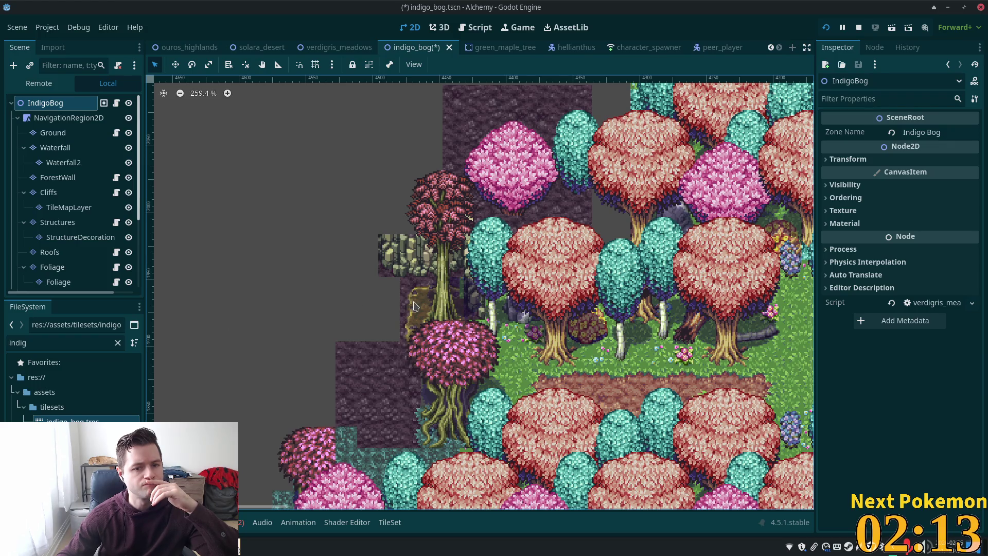
pyautogui.click(53, 132)
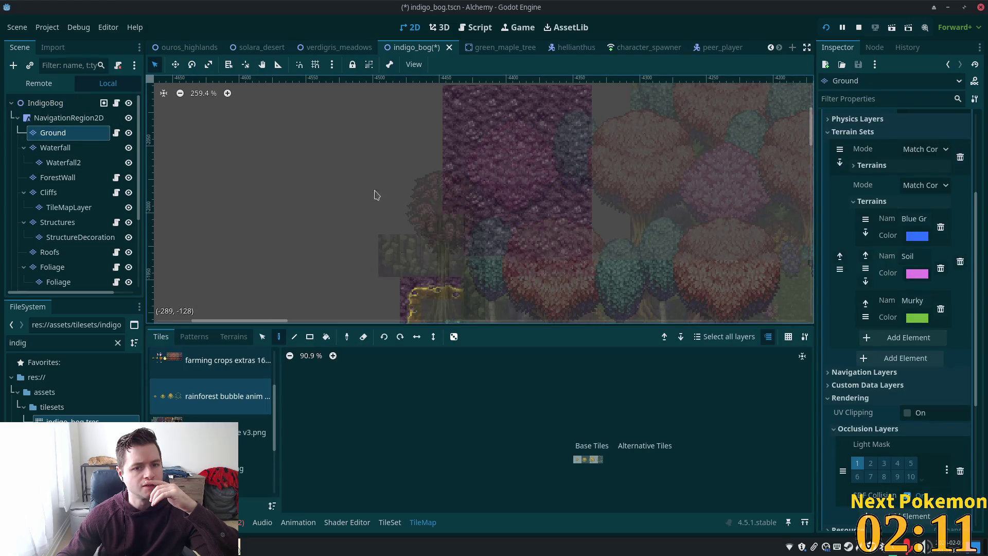
pyautogui.moveTo(450, 240); pyautogui.dragTo(406, 250)
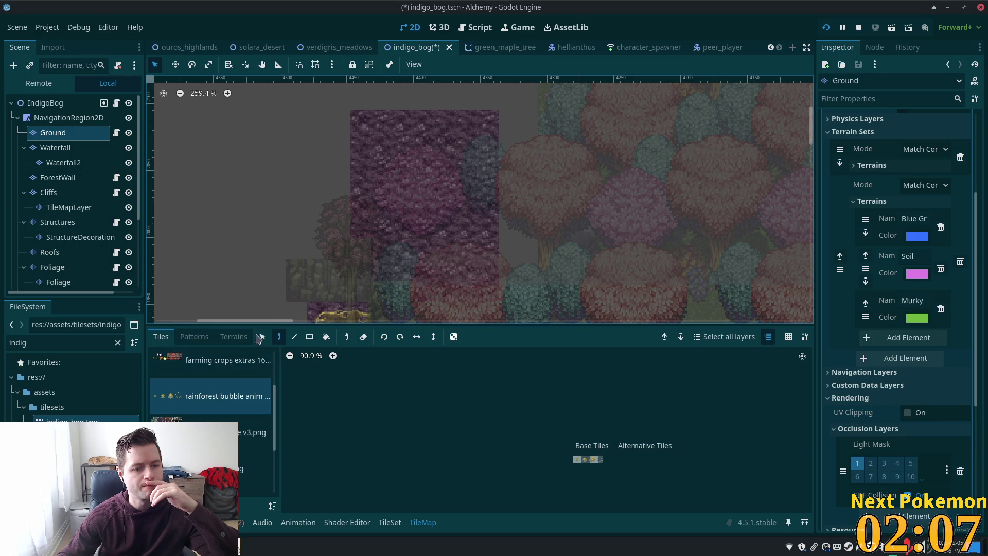
pyautogui.click(235, 336)
pyautogui.click(255, 474)
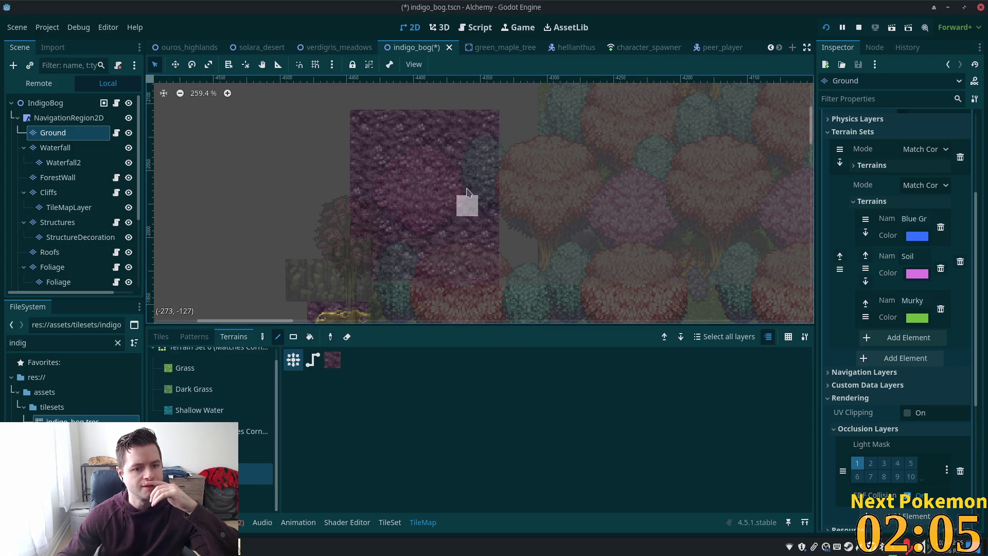
pyautogui.moveTo(488, 270)
pyautogui.mouseDown()
pyautogui.moveTo(560, 200)
pyautogui.moveTo(560, 157)
pyautogui.mouseUp()
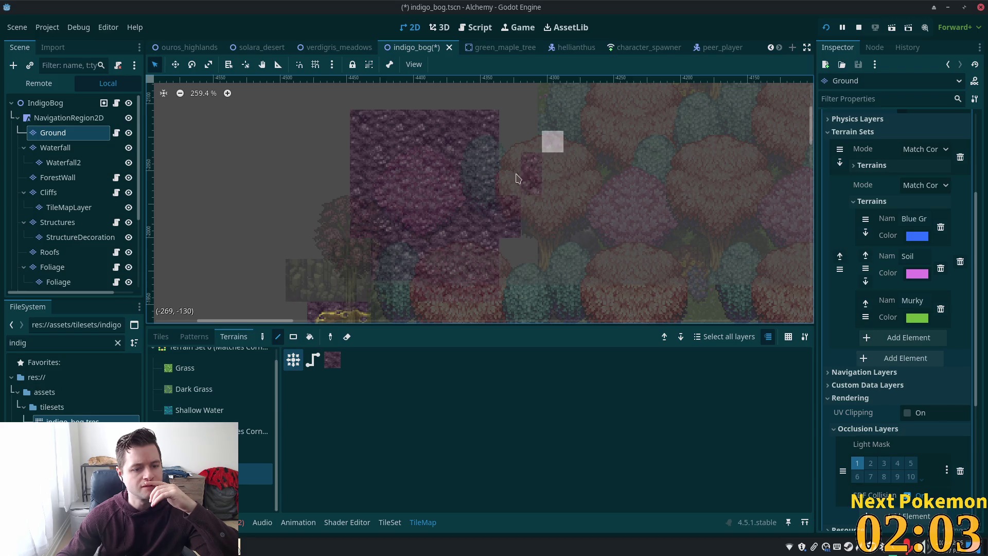
pyautogui.click(293, 336)
pyautogui.moveTo(510, 270)
pyautogui.mouseDown()
pyautogui.moveTo(588, 183)
pyautogui.moveTo(538, 116)
pyautogui.mouseUp()
pyautogui.moveTo(314, 96)
pyautogui.mouseDown()
pyautogui.moveTo(596, 174)
pyautogui.moveTo(568, 214)
pyautogui.mouseUp()
pyautogui.moveTo(285, 206); pyautogui.dragTo(347, 244)
pyautogui.moveTo(359, 249); pyautogui.dragTo(359, 250)
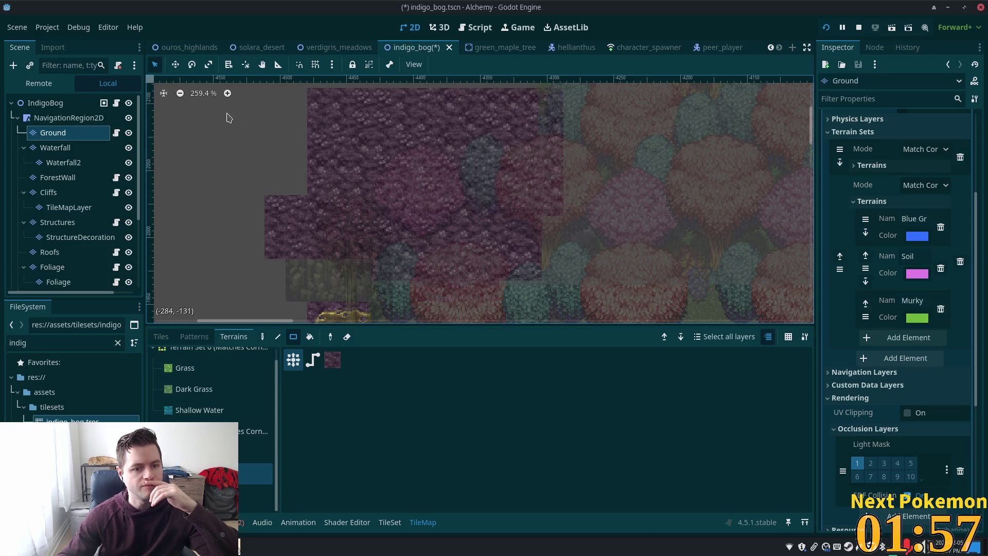
pyautogui.moveTo(224, 111); pyautogui.dragTo(369, 173)
pyautogui.moveTo(266, 106); pyautogui.dragTo(370, 205)
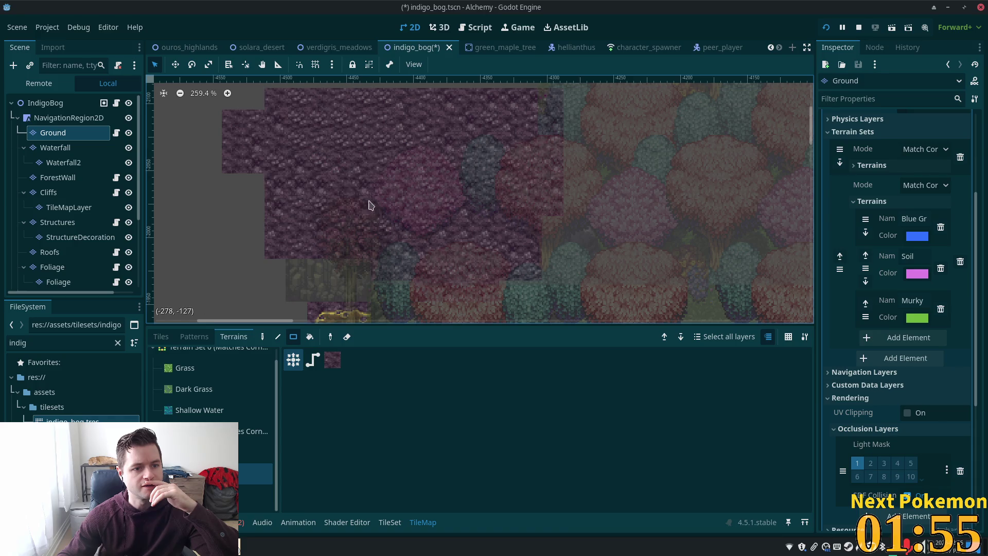
pyautogui.click(72, 102)
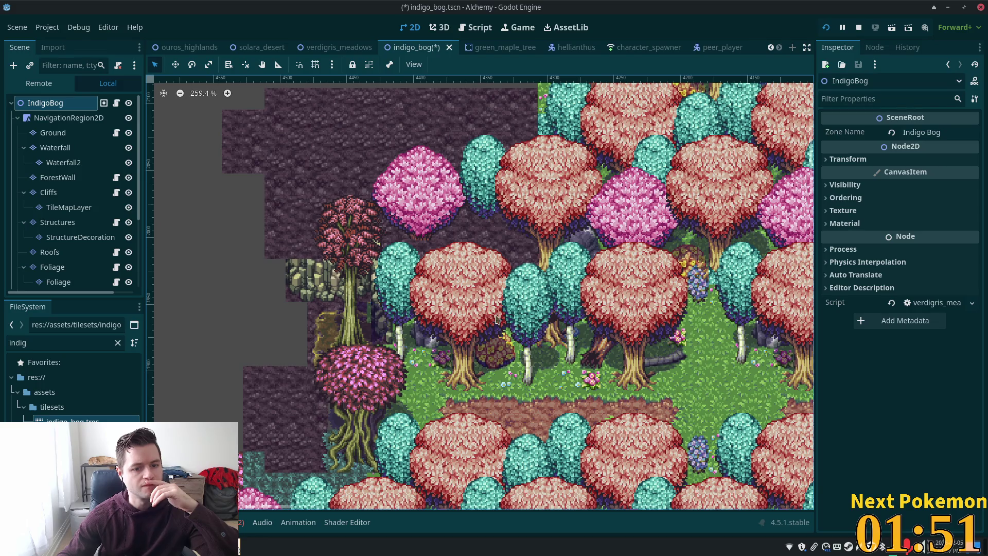
# Step: Save and playtest the Indigo Bog scene, walking the character left along the dirt path
pyautogui.scroll(1, 380, 316)
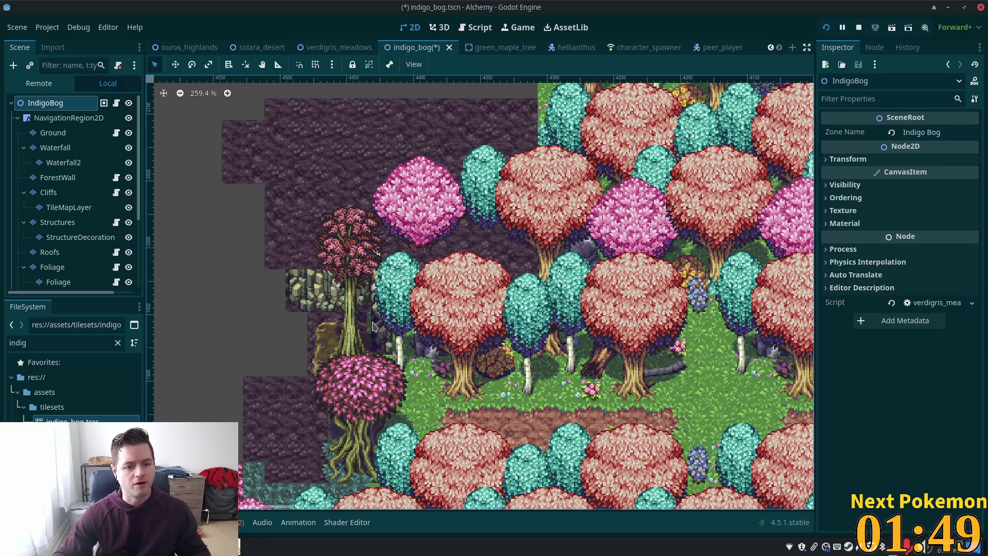
pyautogui.hotkey('ctrl', 's')
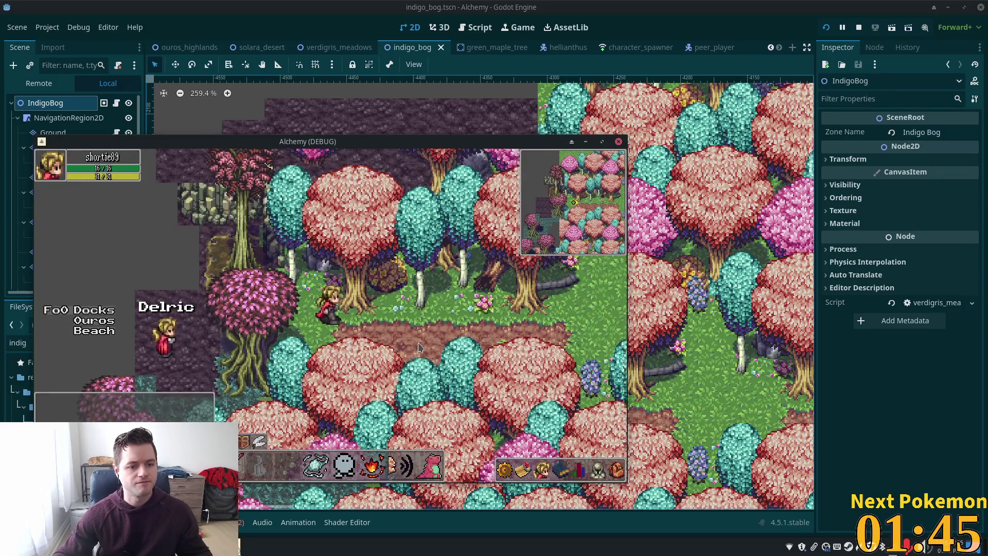
pyautogui.press('Left')
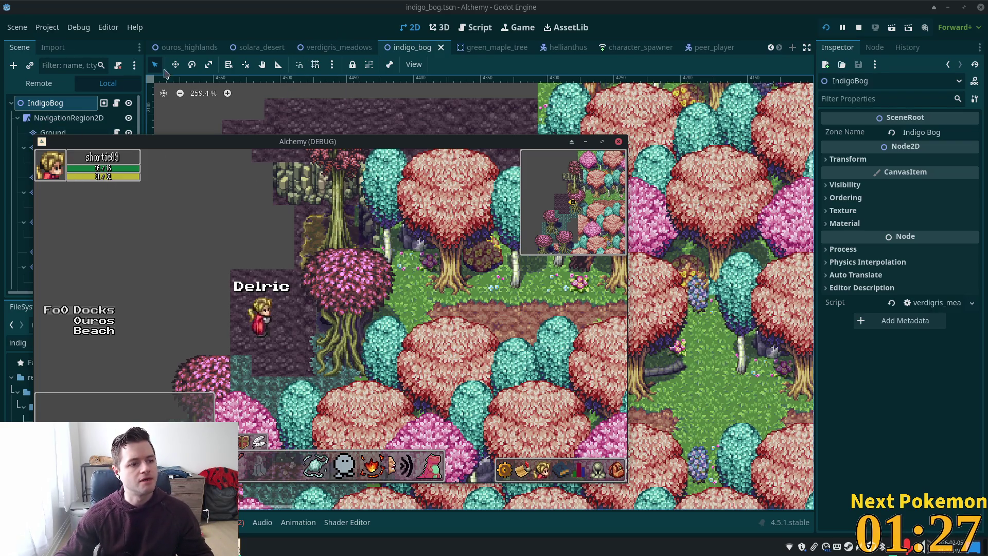
pyautogui.click(142, 109)
pyautogui.scroll(5, 353, 322)
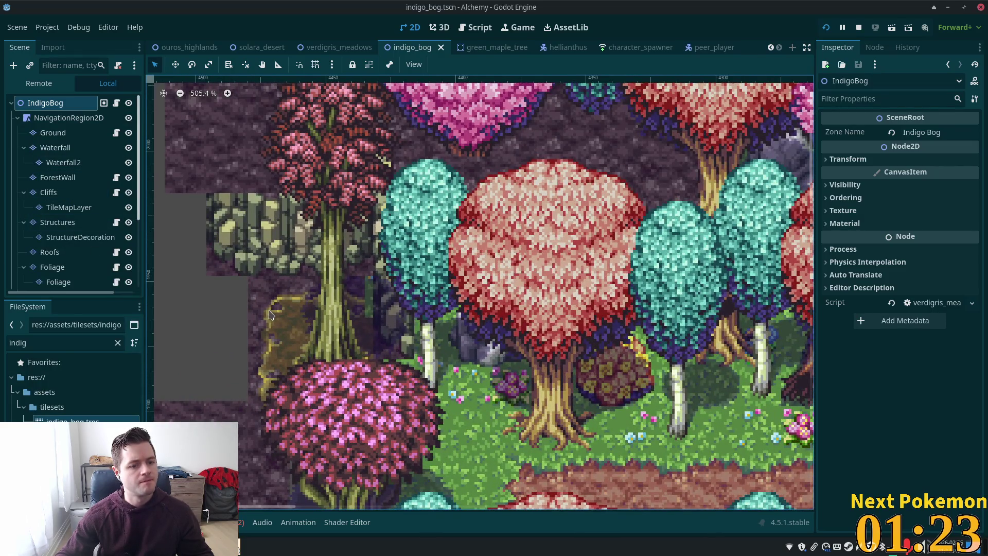
# Step: Set up the Cliffs layer for tile painting with the rainforest jungle v3 atlas
pyautogui.click(53, 133)
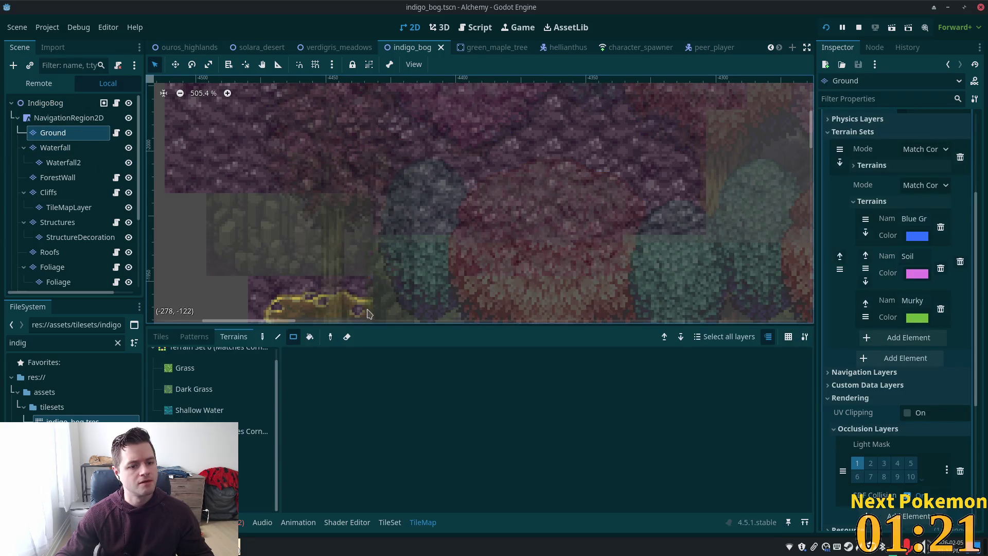
pyautogui.moveTo(441, 247); pyautogui.dragTo(486, 174)
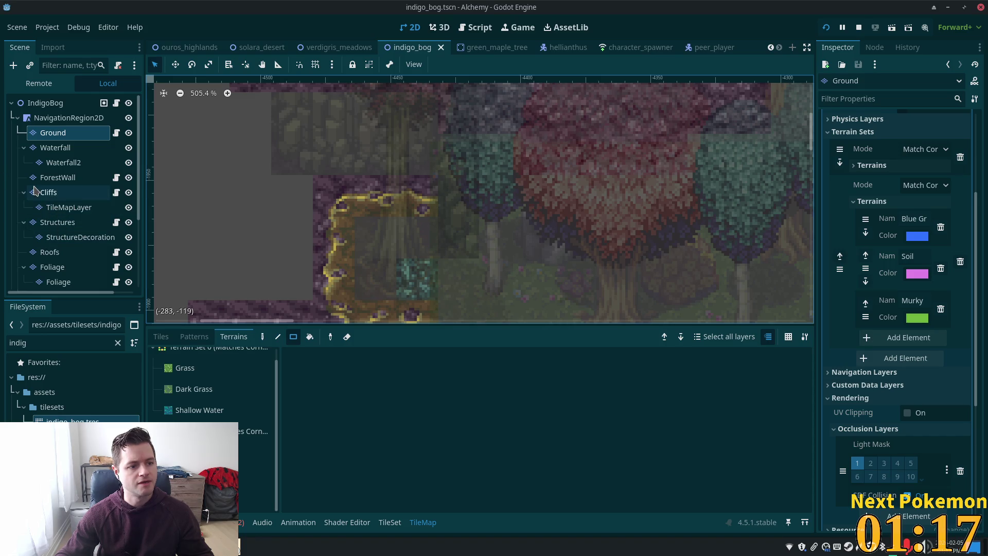
pyautogui.click(49, 192)
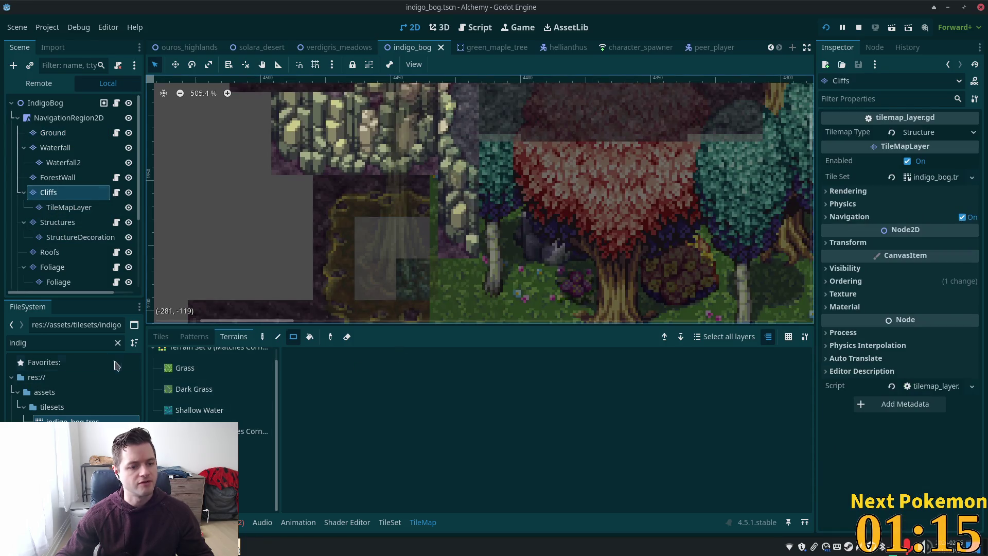
pyautogui.click(422, 522)
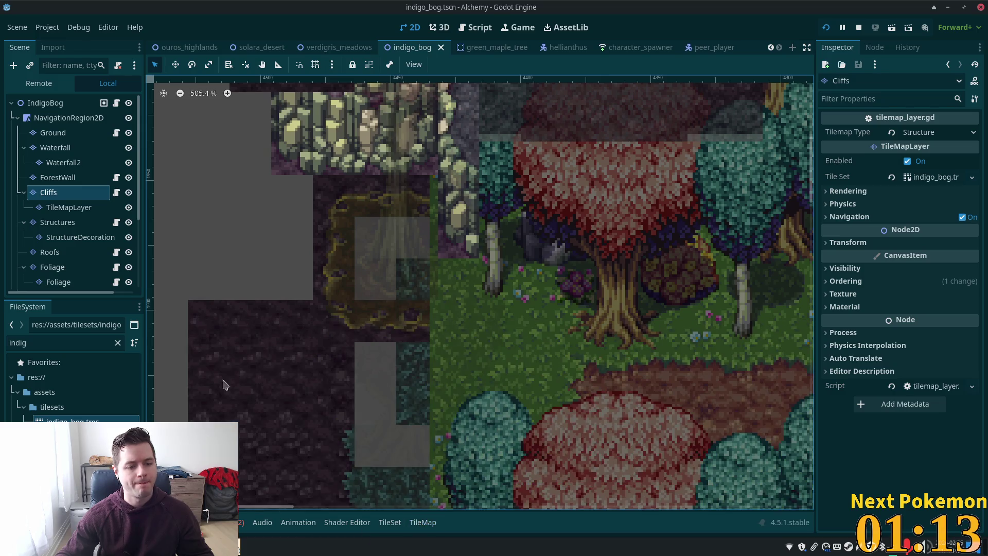
pyautogui.click(422, 522)
pyautogui.click(161, 336)
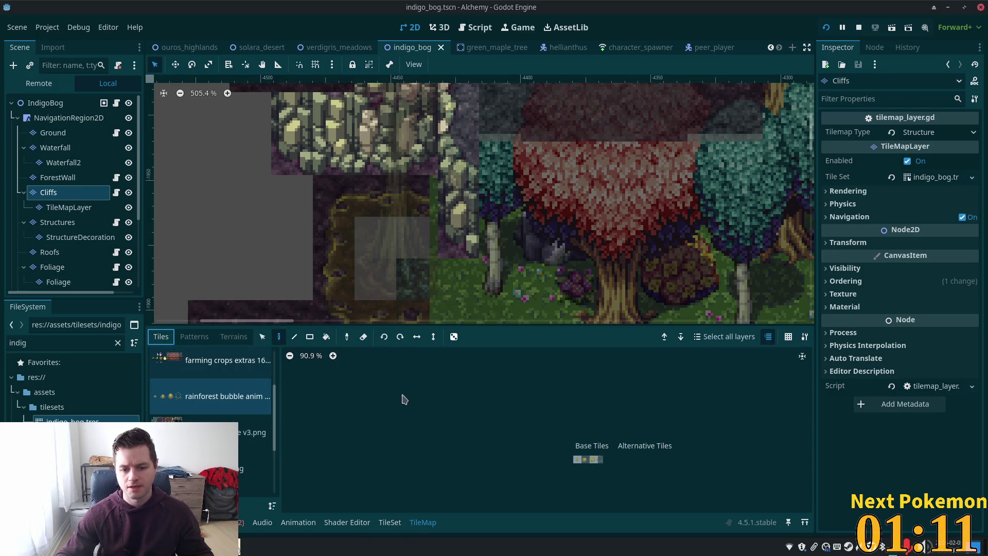
pyautogui.click(214, 415)
# Step: Paint a cliff-edge tile beside the tall pink tree and try other cliff tiles
pyautogui.scroll(3, 591, 417)
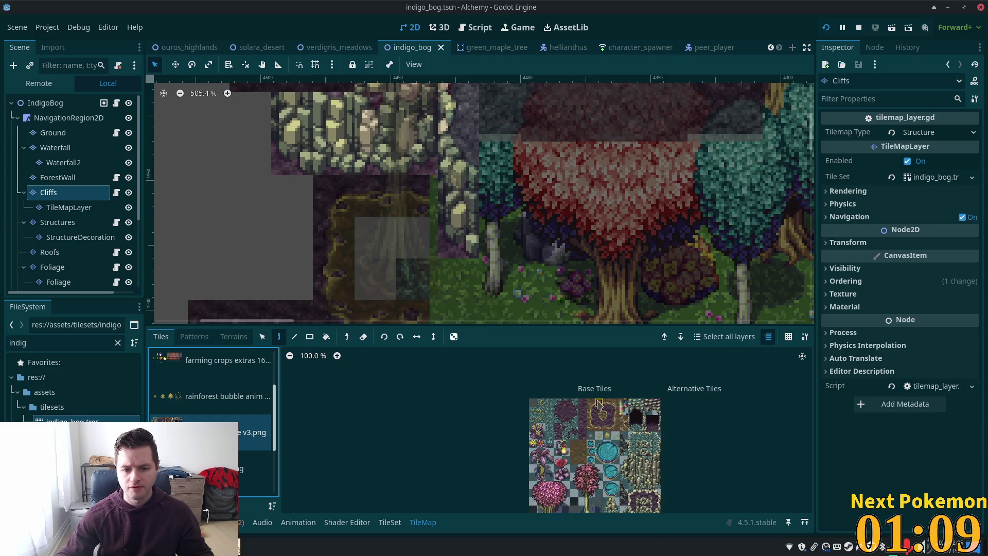
pyautogui.scroll(2, 605, 415)
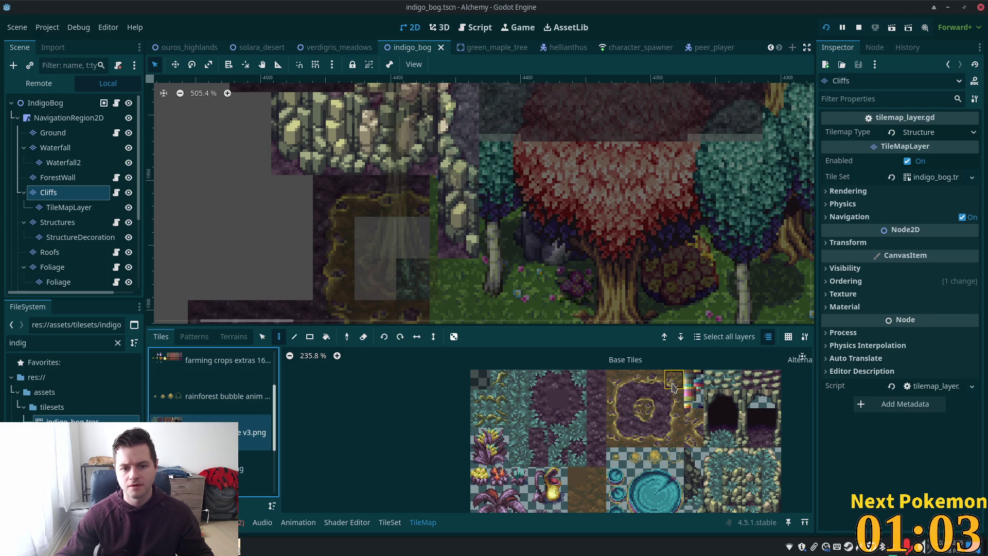
pyautogui.click(654, 398)
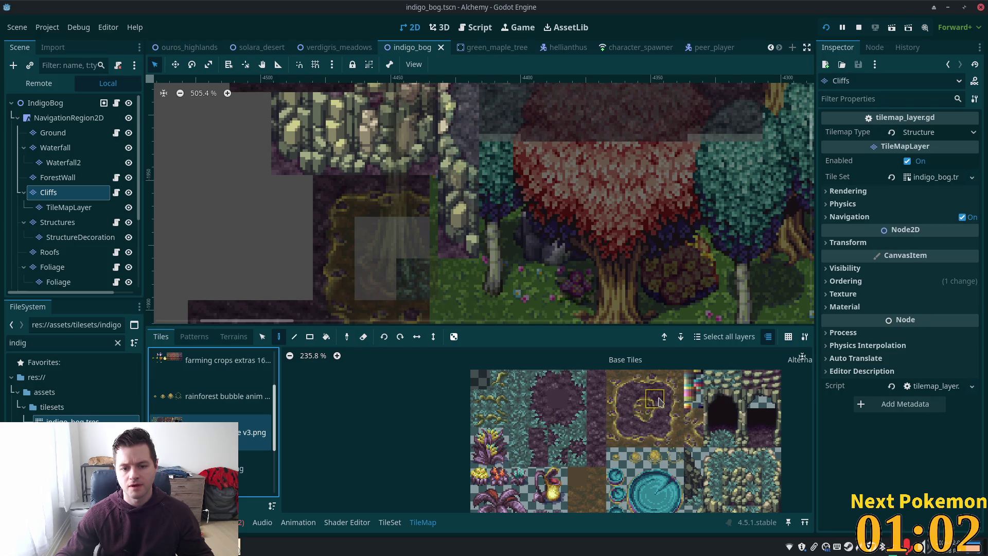
pyautogui.click(449, 208)
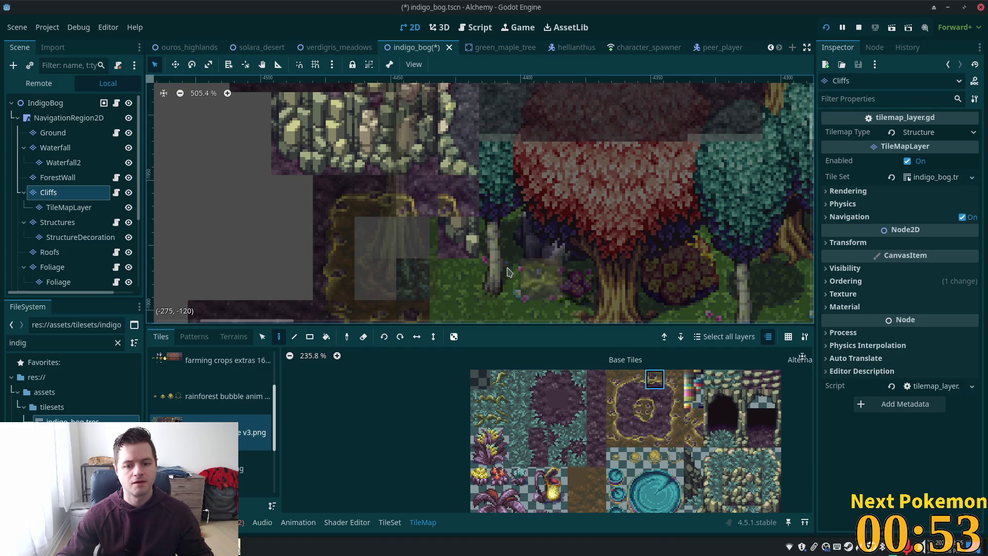
pyautogui.click(655, 440)
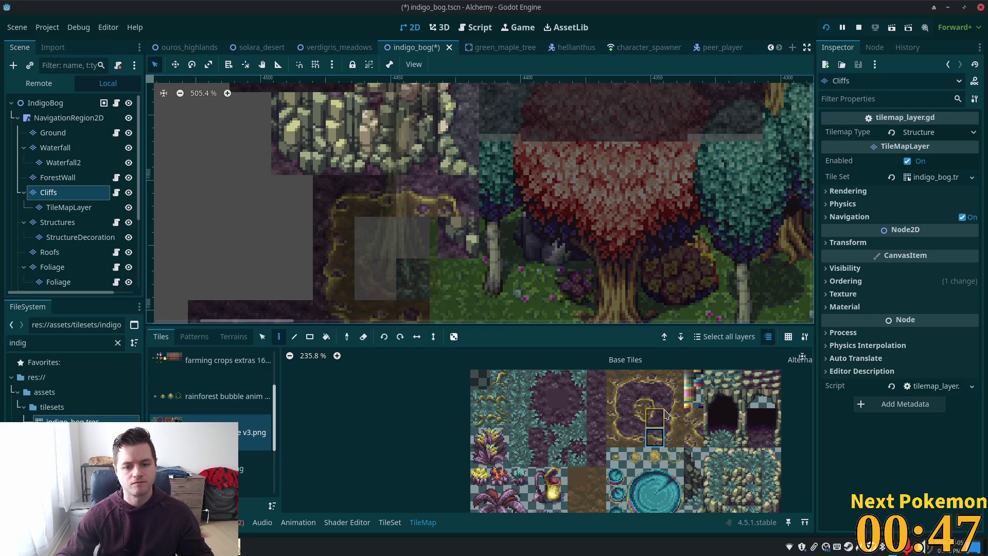
pyautogui.click(614, 404)
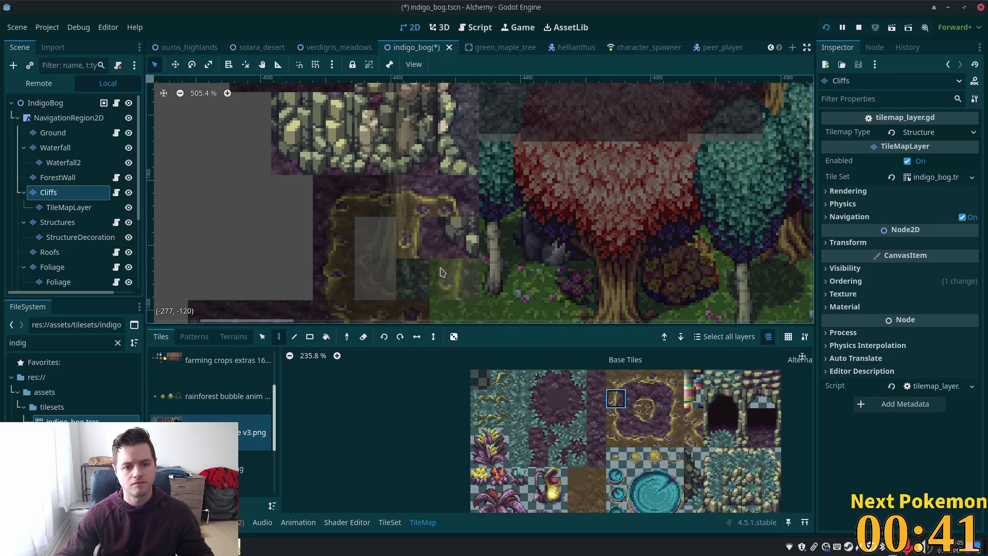
pyautogui.click(616, 379)
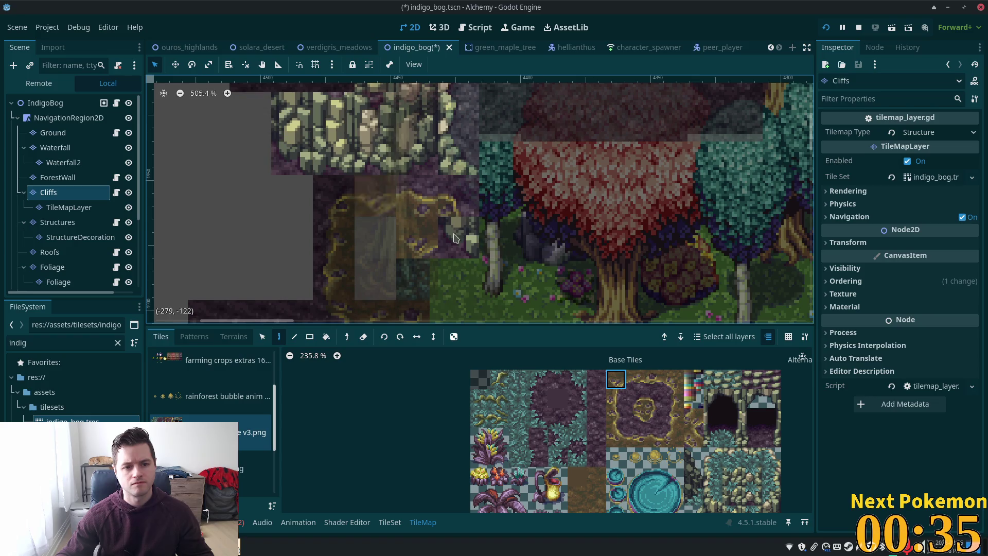
pyautogui.scroll(-3, 747, 457)
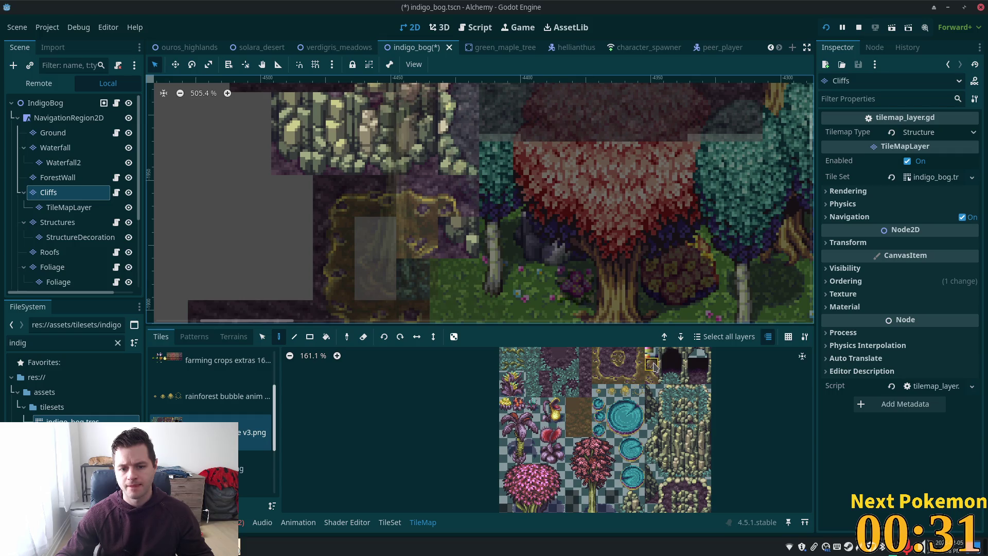
# Step: Try painting a block of boulder tiles beside the tree, then undo it
pyautogui.scroll(-3, 684, 457)
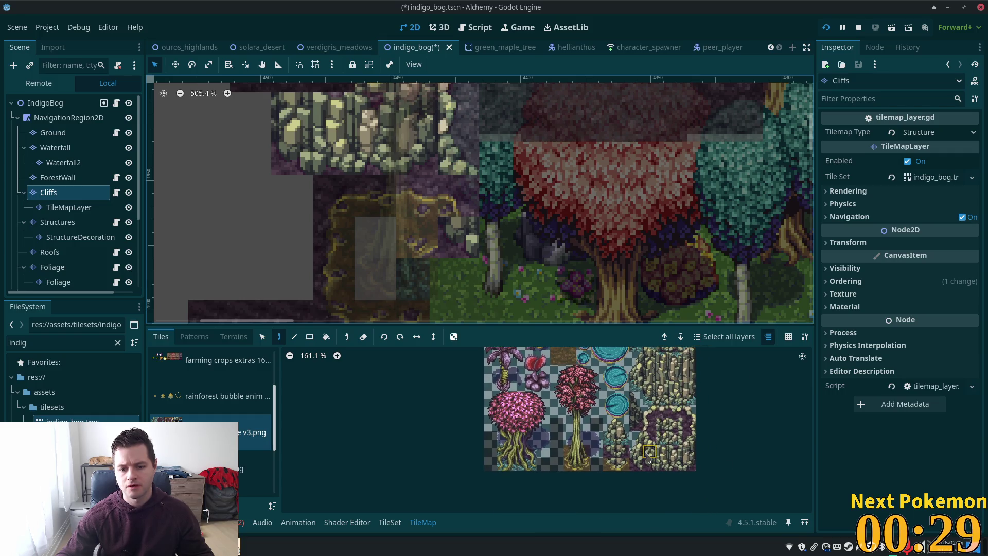
pyautogui.moveTo(642, 470); pyautogui.dragTo(647, 437)
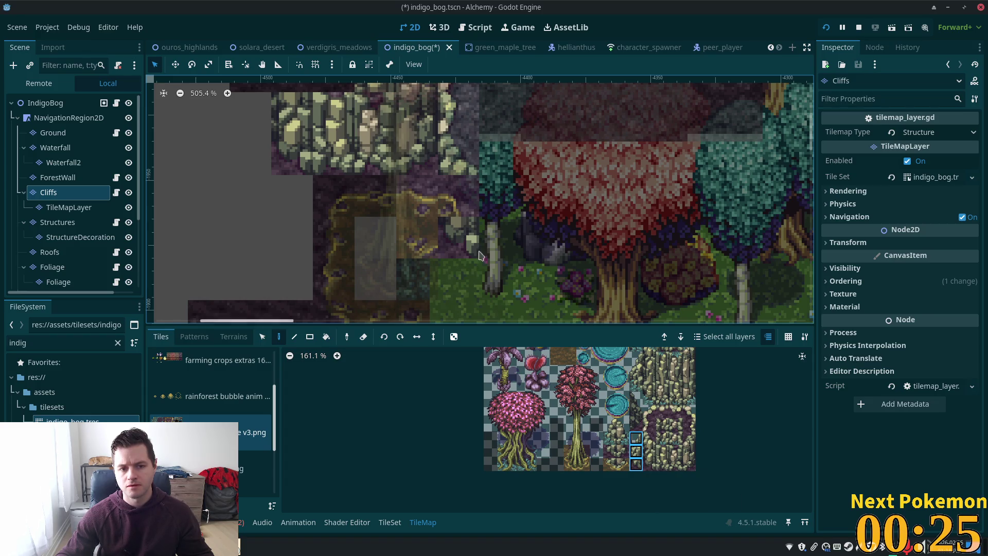
pyautogui.click(445, 203)
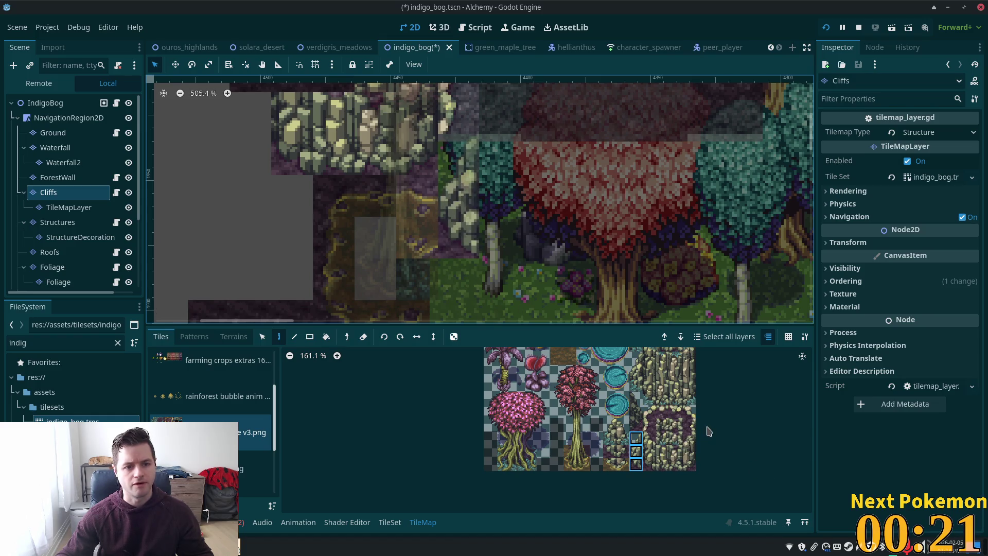
pyautogui.hotkey('ctrl', 'z')
# Step: Paint a single-width boulder column and two-tile boulder stacks beside the tall pink tree
pyautogui.moveTo(650, 425); pyautogui.dragTo(654, 453)
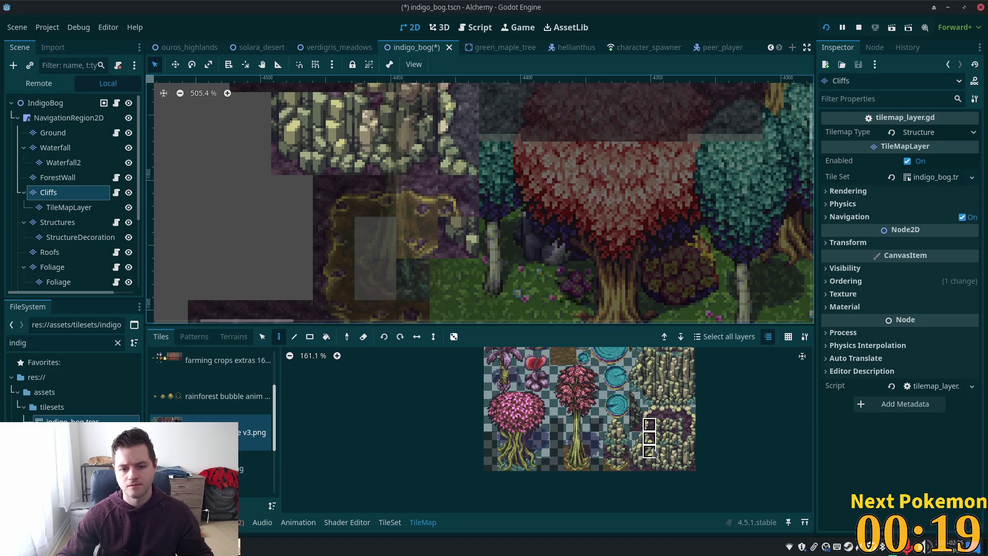
pyautogui.click(440, 226)
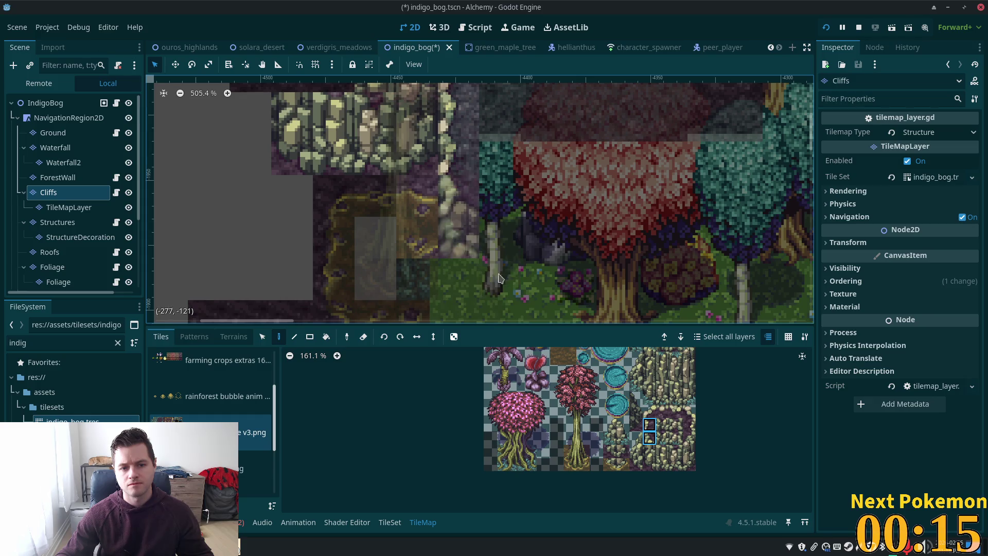
pyautogui.click(649, 459)
pyautogui.click(457, 210)
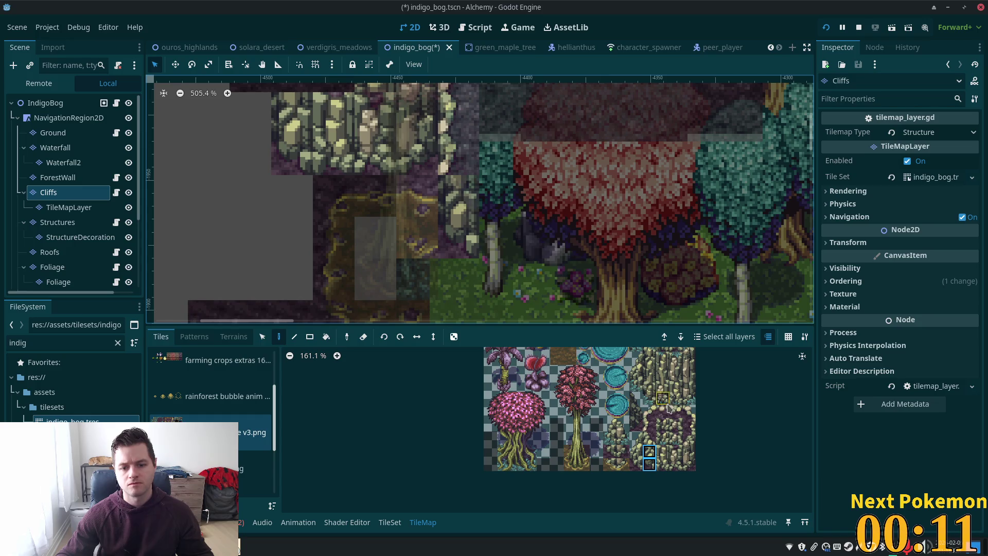
pyautogui.click(649, 438)
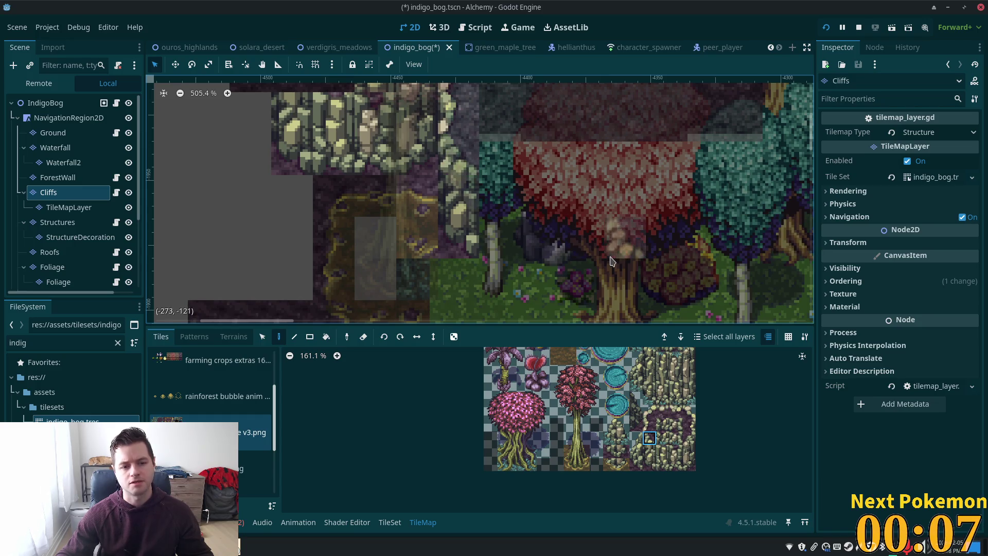
pyautogui.click(72, 118)
pyautogui.scroll(-3, 633, 257)
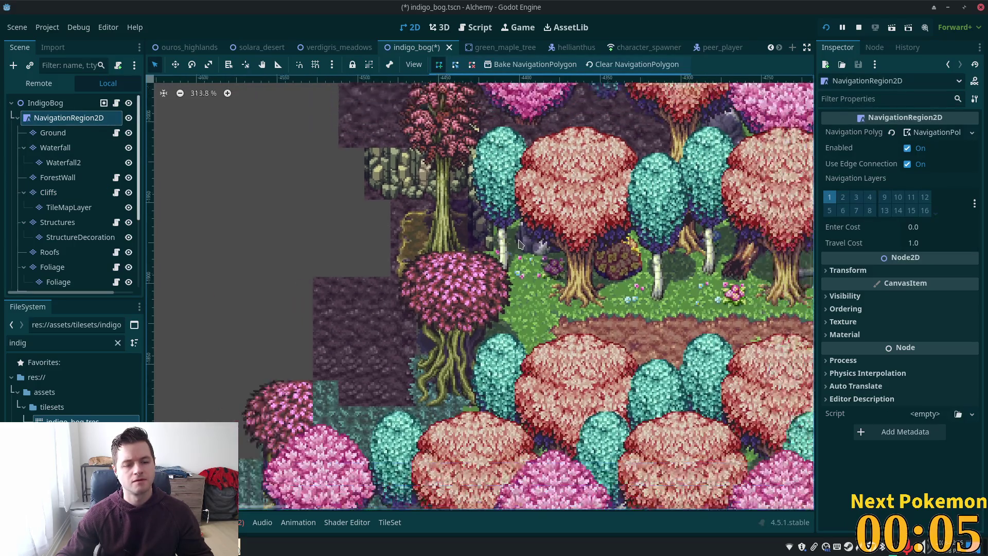
pyautogui.scroll(-2, 633, 258)
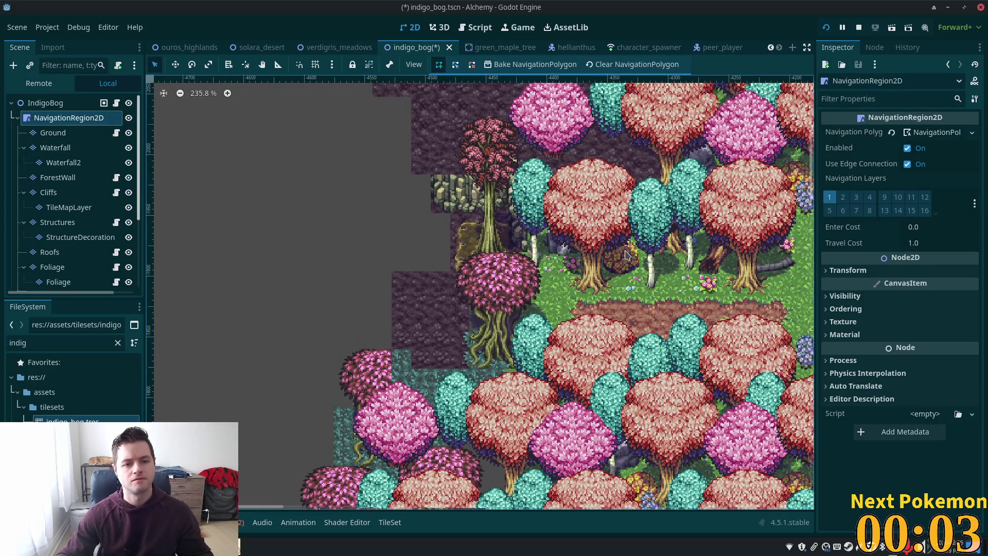
pyautogui.scroll(3, 611, 248)
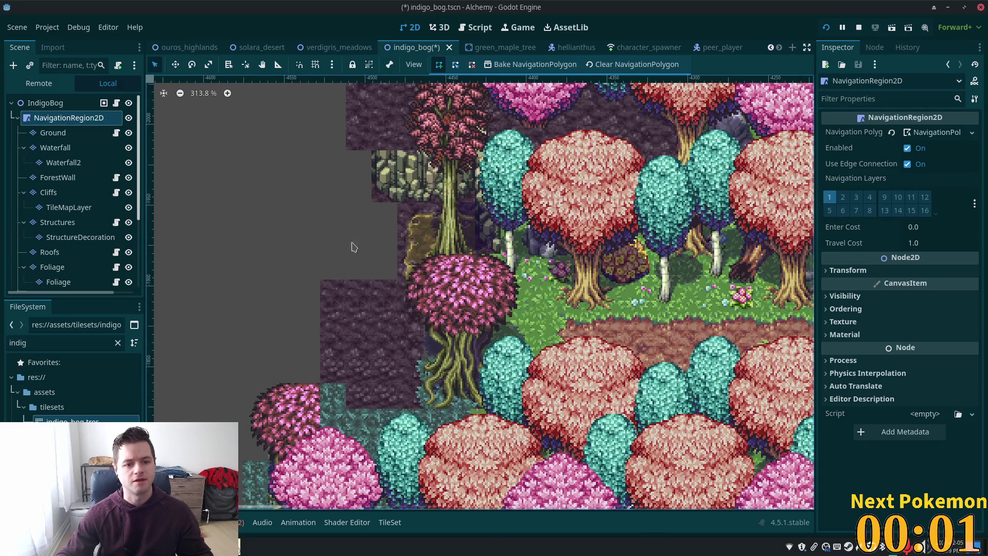
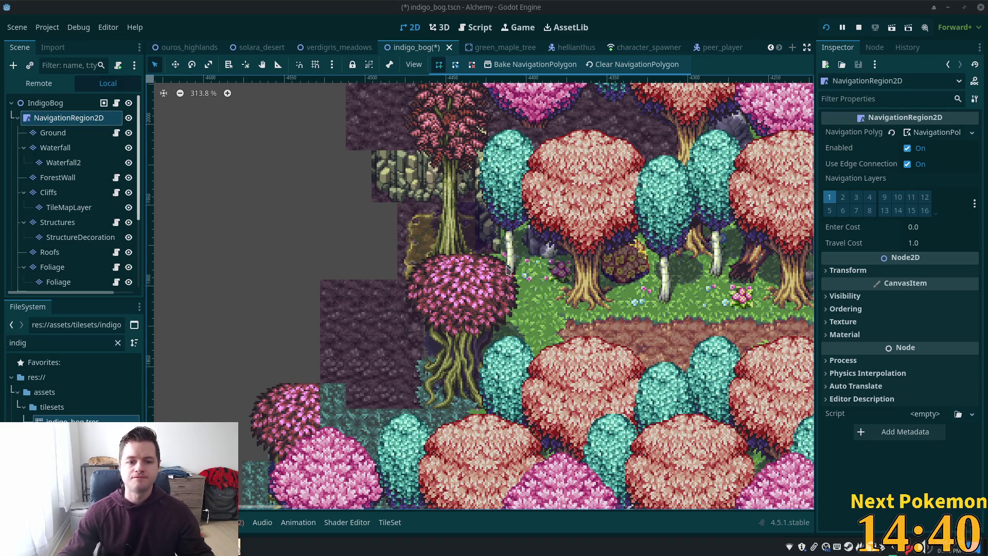
# Step: On the Cliffs layer, paint a two-tile cliff piece at the cliff block's top-left, undoing a three-tile stamp
pyautogui.scroll(3, 344, 158)
pyautogui.hscroll(-2, 380, 214)
pyautogui.scroll(1, 273, 183)
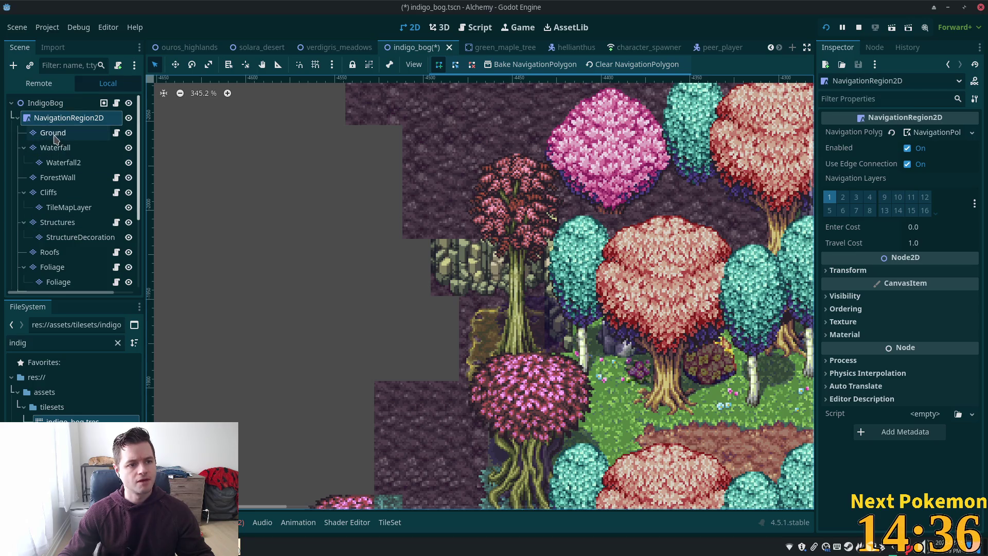
pyautogui.click(49, 192)
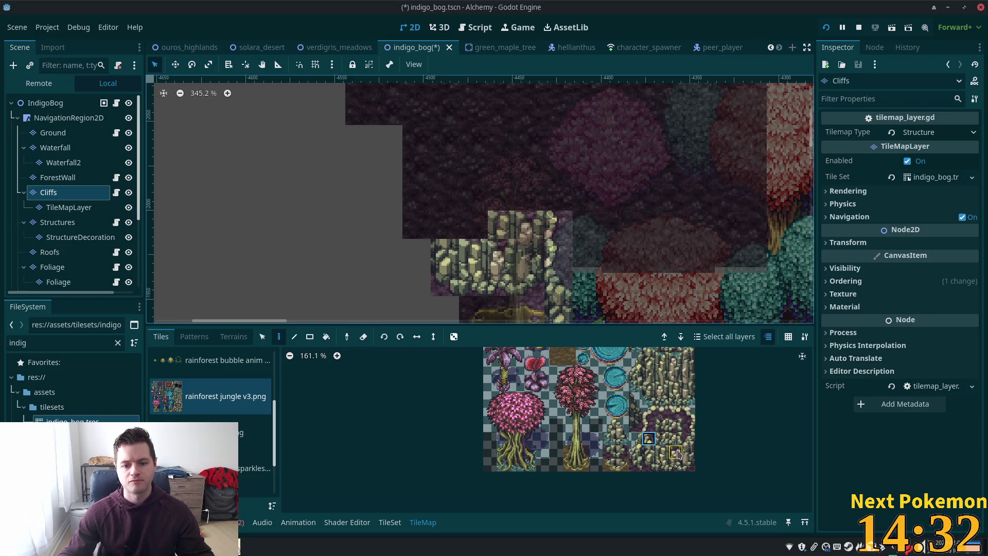
pyautogui.moveTo(672, 453); pyautogui.dragTo(662, 452)
pyautogui.click(459, 224)
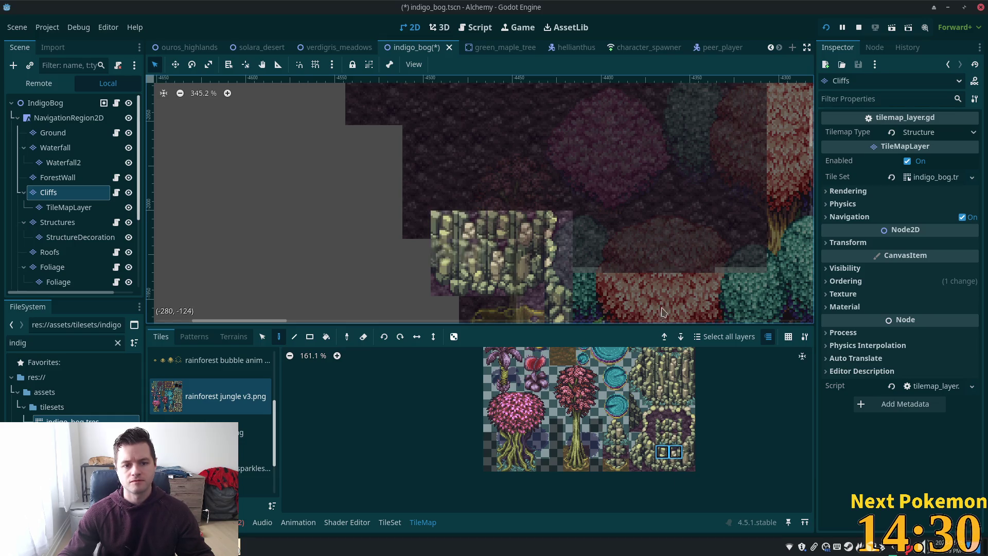
pyautogui.scroll(3, 540, 206)
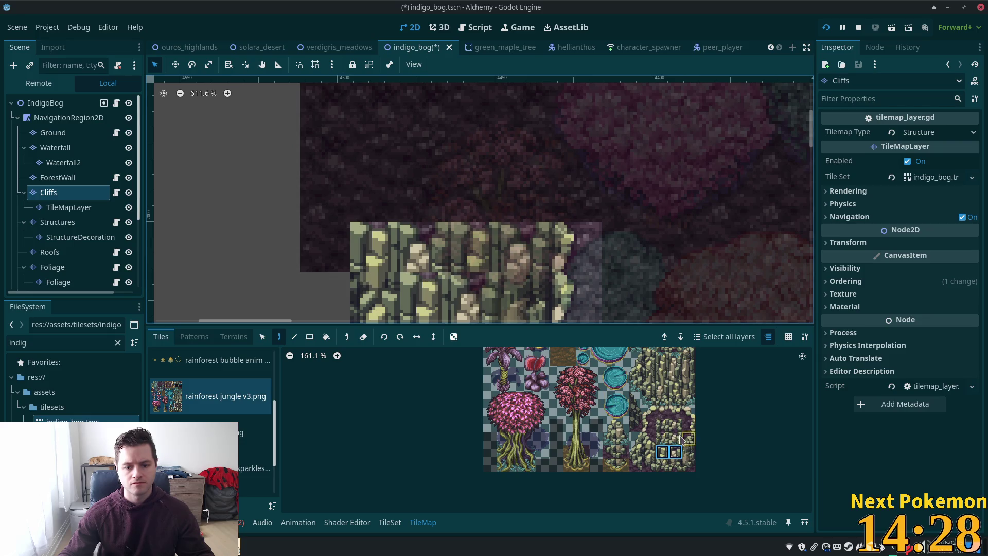
pyautogui.moveTo(675, 439); pyautogui.dragTo(651, 439)
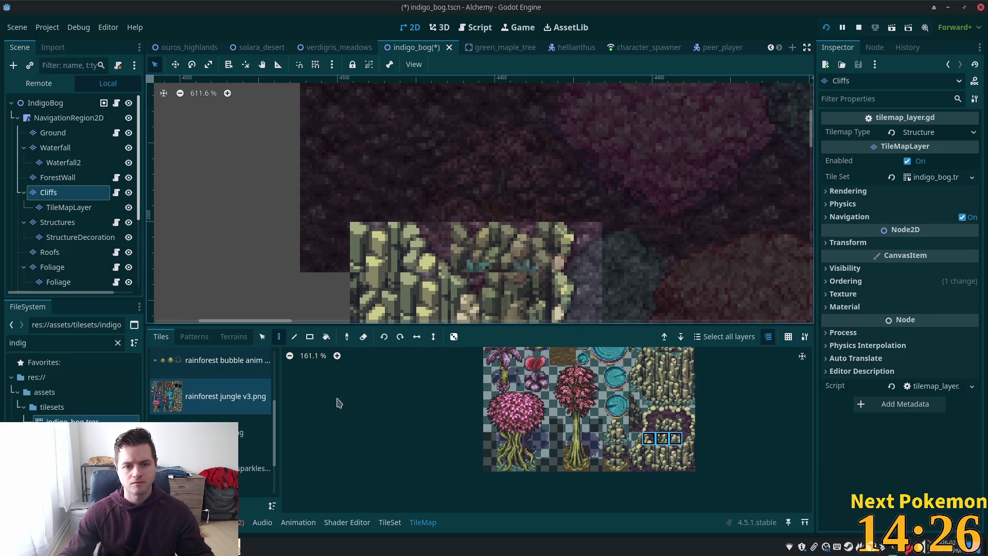
pyautogui.click(678, 297)
pyautogui.hotkey('ctrl', 'z')
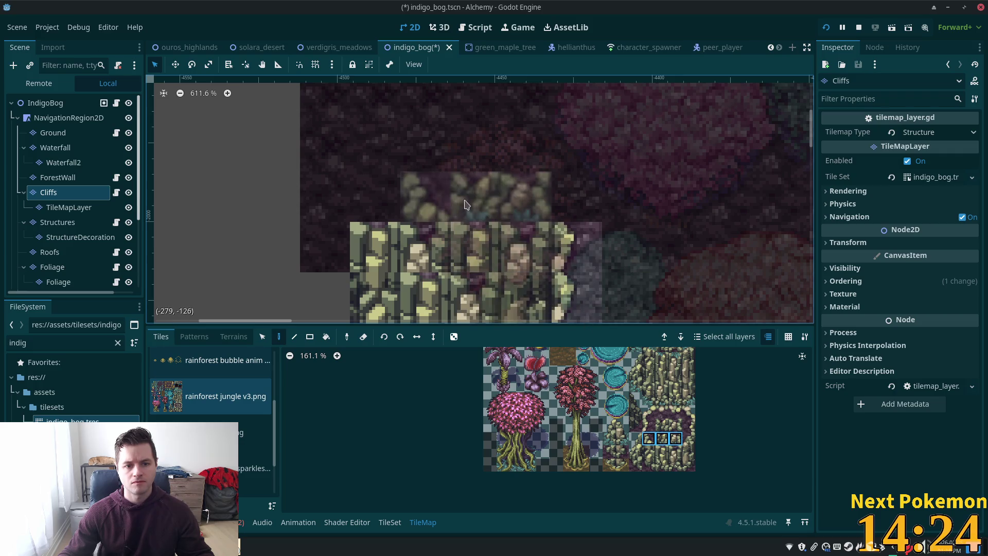
# Step: Paint a single cliff tile at the upper-left corner with a vertical cliff pair beneath it
pyautogui.click(649, 440)
pyautogui.click(318, 196)
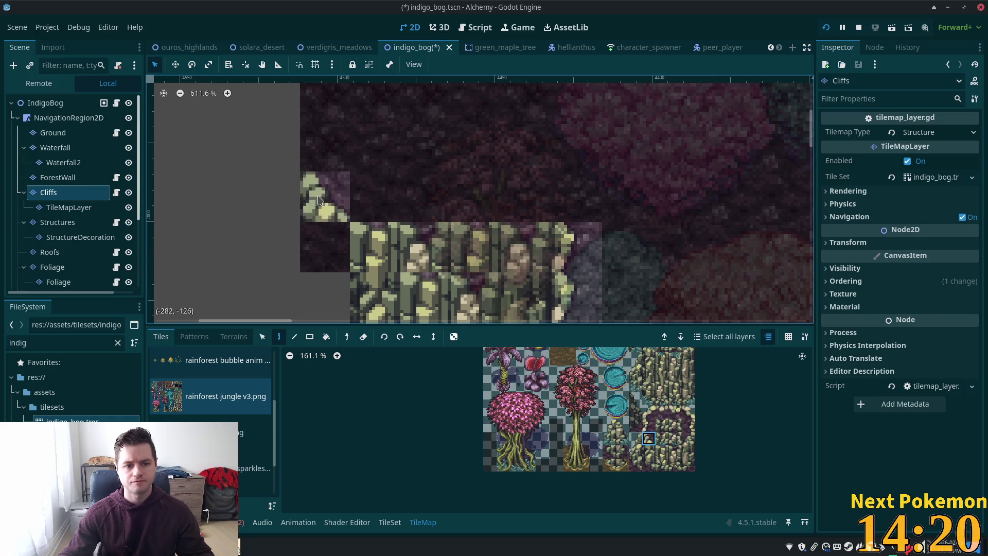
pyautogui.moveTo(649, 452); pyautogui.dragTo(649, 464)
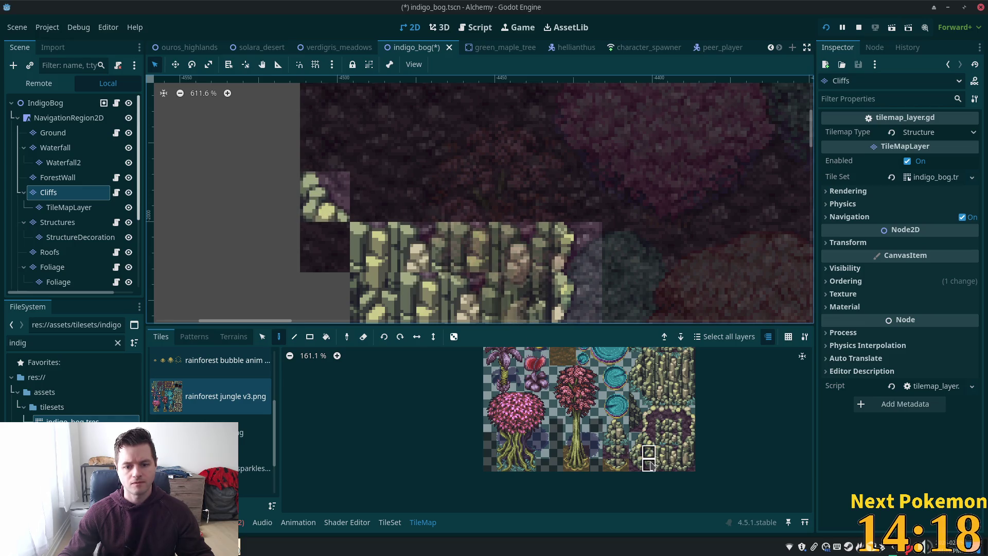
pyautogui.click(324, 247)
# Step: Try stamping a tall cliff block onto the column, then undo it
pyautogui.scroll(-5, 446, 251)
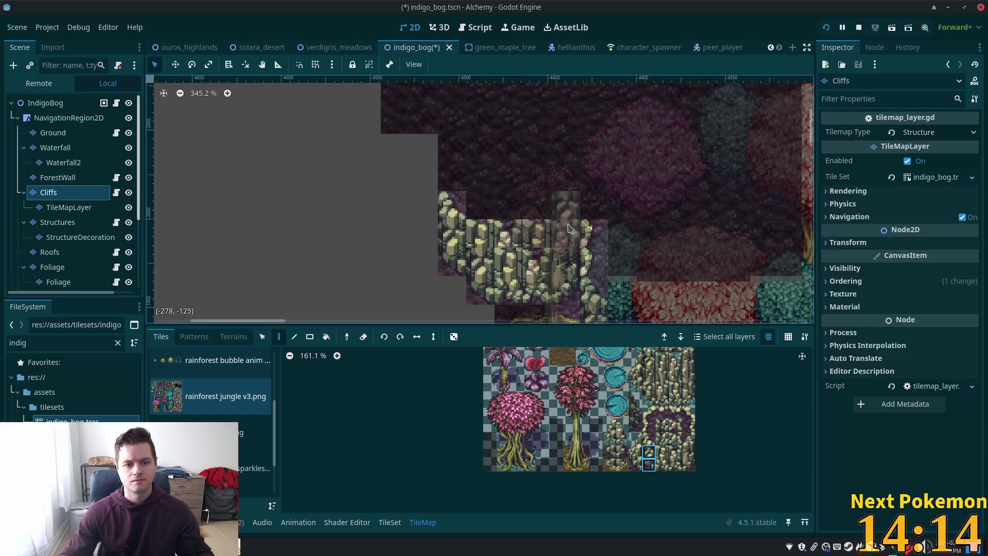
pyautogui.hscroll(-5, 672, 220)
pyautogui.scroll(2, 672, 220)
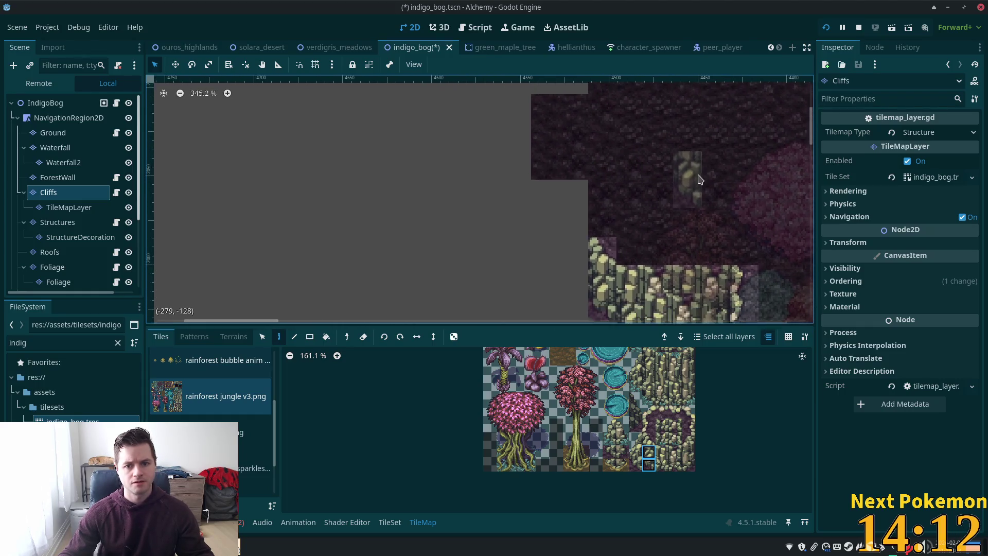
pyautogui.hscroll(5, 707, 176)
pyautogui.scroll(1, 708, 177)
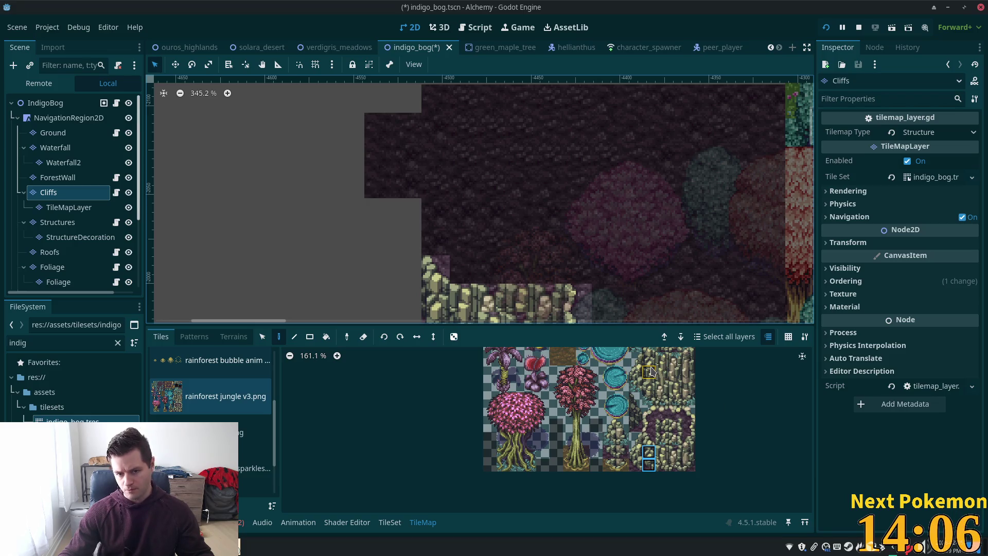
pyautogui.moveTo(634, 384); pyautogui.dragTo(653, 422)
pyautogui.keyDown('shift'); pyautogui.click(634, 371); pyautogui.keyUp('shift')
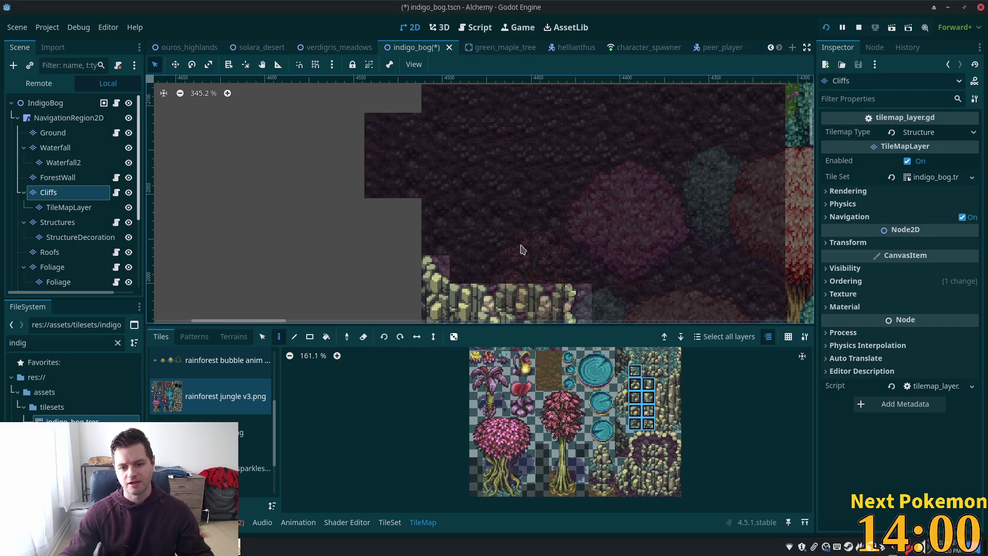
pyautogui.click(543, 211)
pyautogui.hotkey('ctrl', 'z')
pyautogui.hotkey('ctrl', 'z')
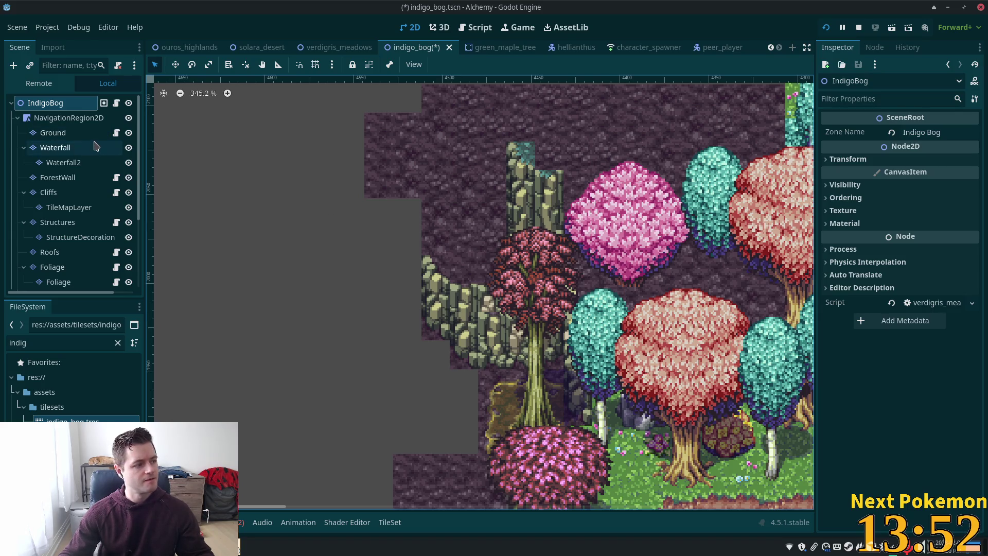
# Step: On the Cliffs layer, paint a 2x4 cliff wall behind the upper trees
pyautogui.scroll(-3, 180, 167)
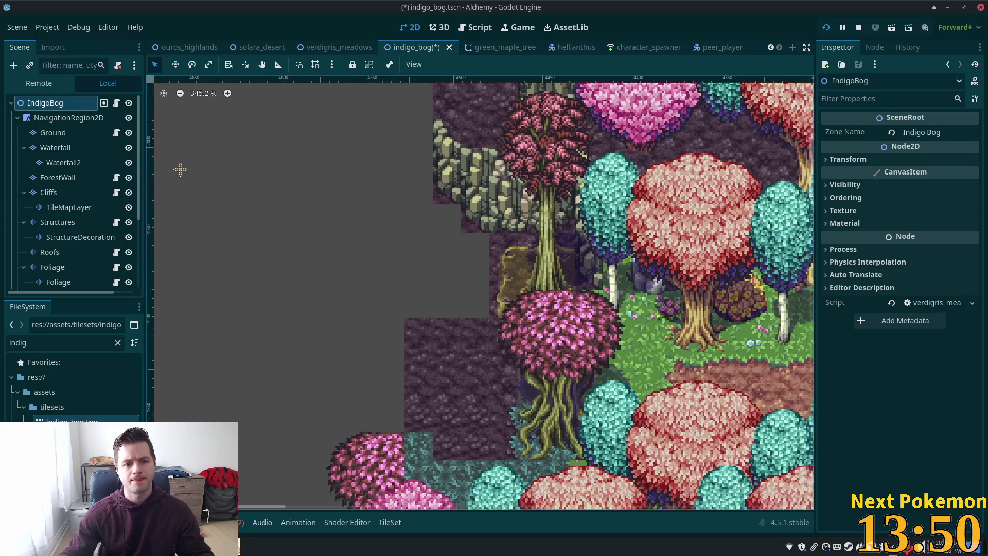
pyautogui.scroll(1, 260, 224)
pyautogui.hscroll(3, 486, 203)
pyautogui.scroll(1, 489, 208)
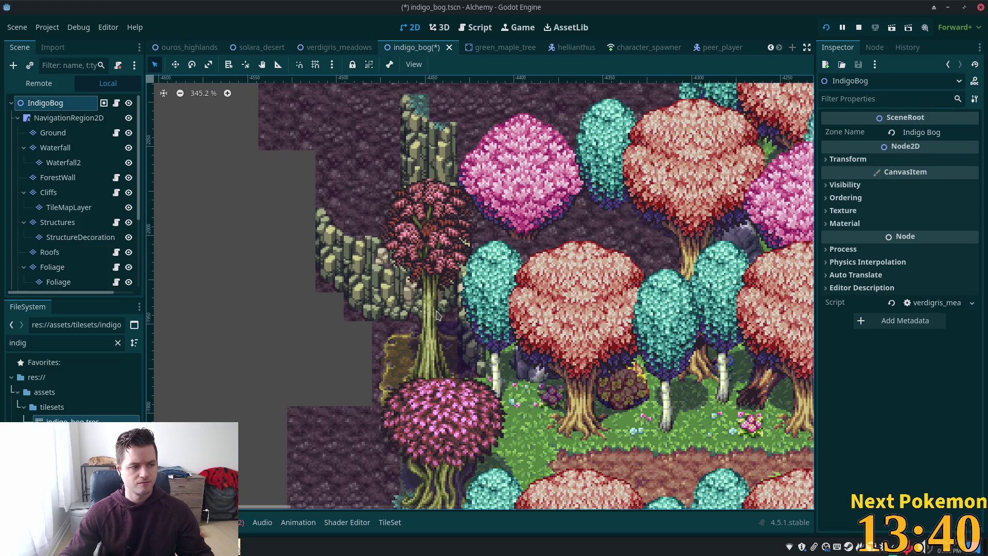
pyautogui.click(48, 193)
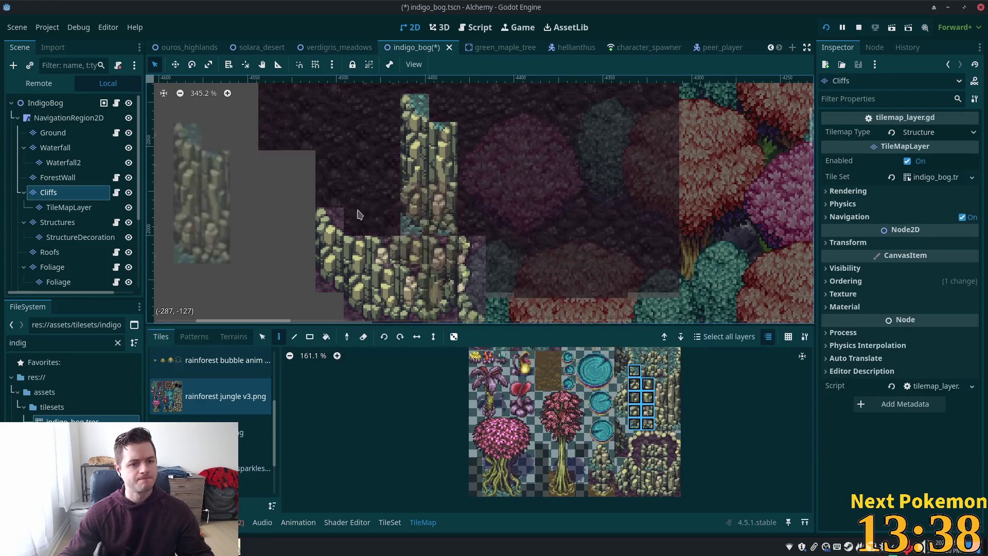
pyautogui.click(658, 388)
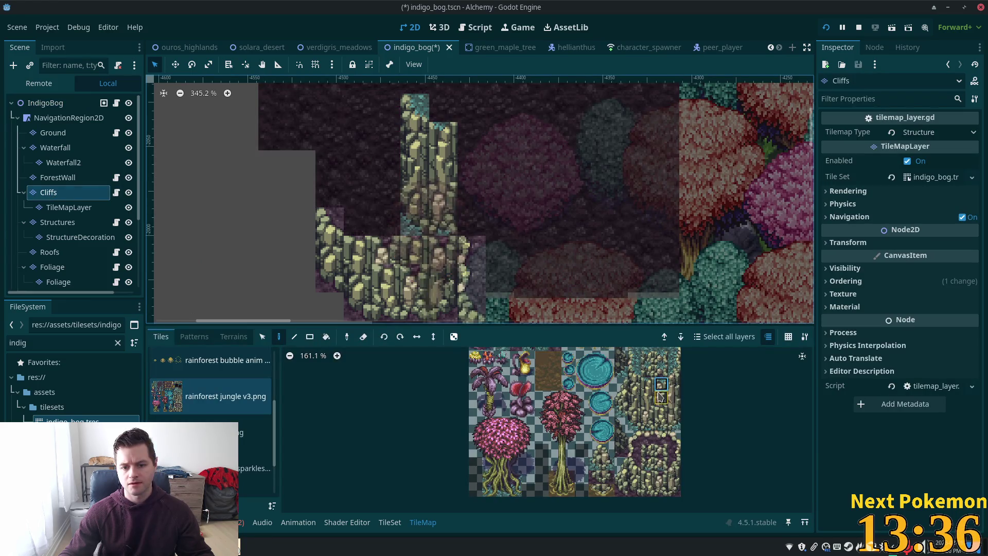
pyautogui.moveTo(660, 383); pyautogui.dragTo(674, 423)
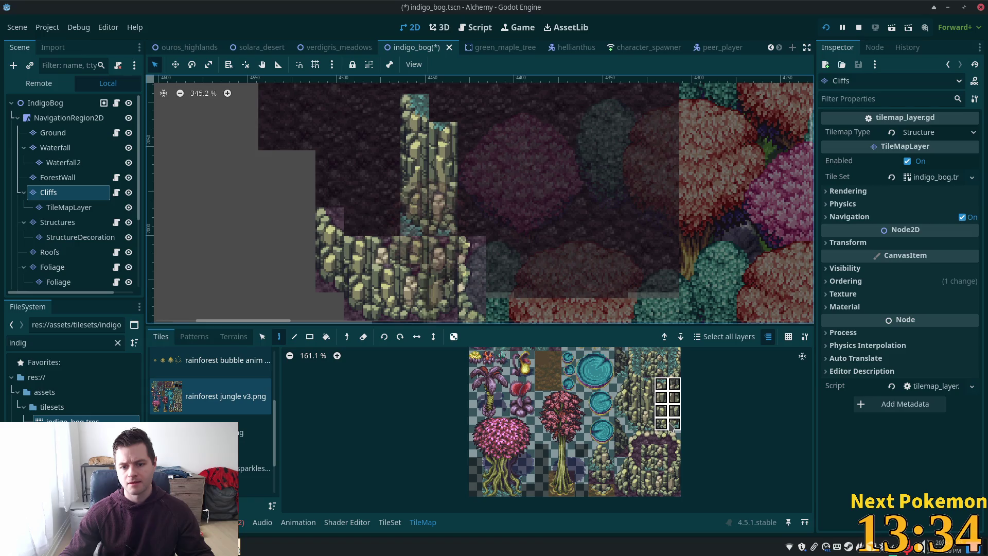
pyautogui.moveTo(499, 168); pyautogui.dragTo(527, 170)
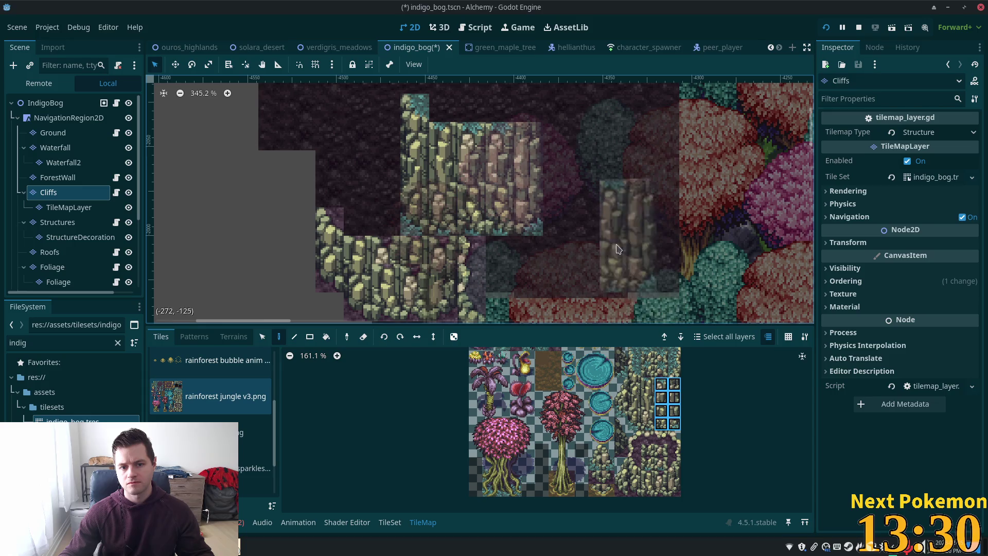
# Step: Add two 2x2 cliff blocks beside the wall and a 3x3 block to fill it, then select IndigoBog
pyautogui.moveTo(647, 397); pyautogui.dragTo(661, 410)
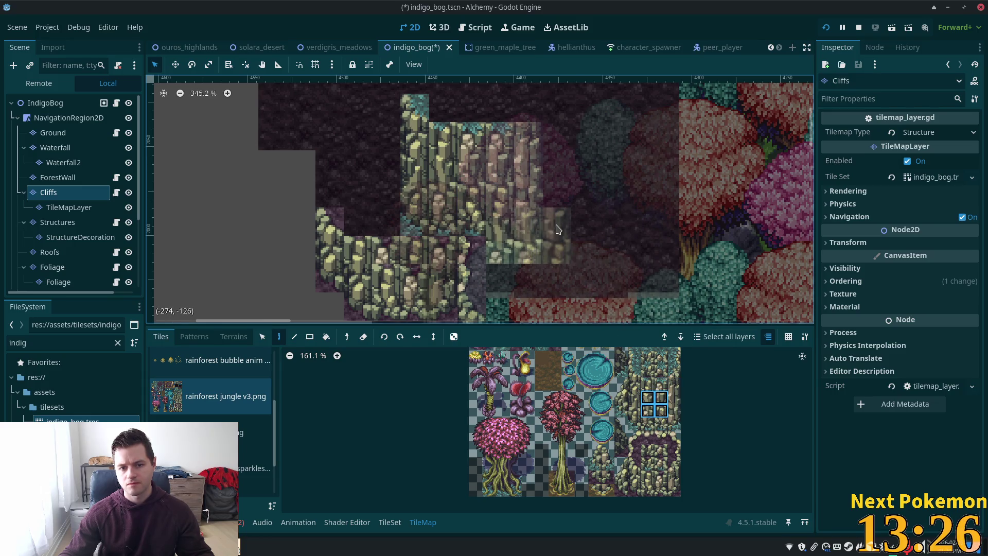
pyautogui.click(571, 206)
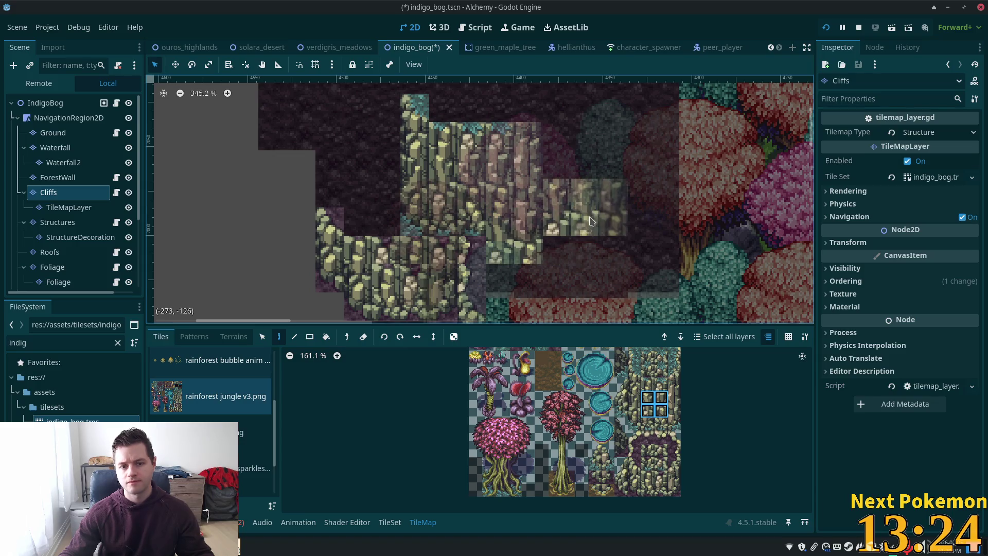
pyautogui.click(569, 244)
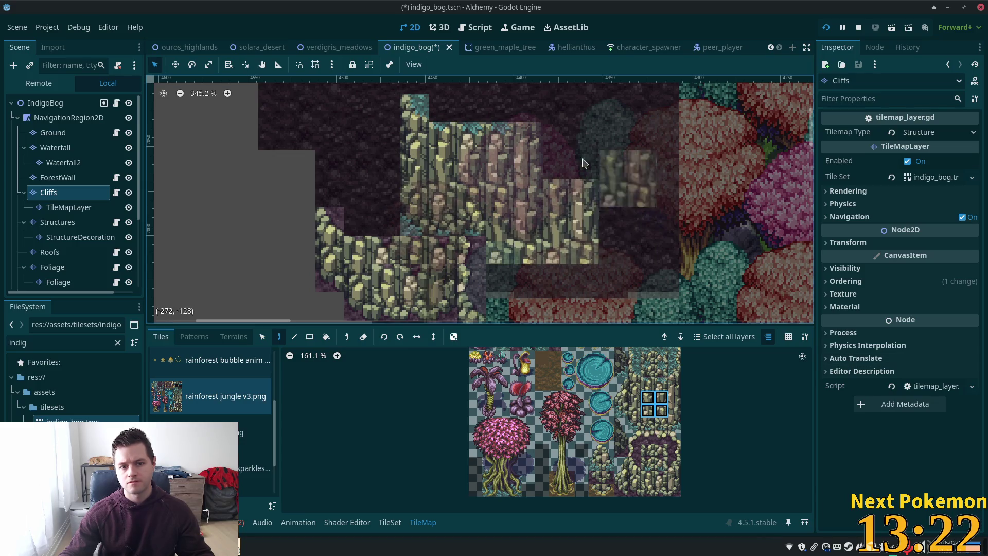
pyautogui.moveTo(647, 383)
pyautogui.mouseDown()
pyautogui.moveTo(678, 400)
pyautogui.moveTo(678, 422)
pyautogui.moveTo(674, 406)
pyautogui.mouseUp()
pyautogui.click(556, 165)
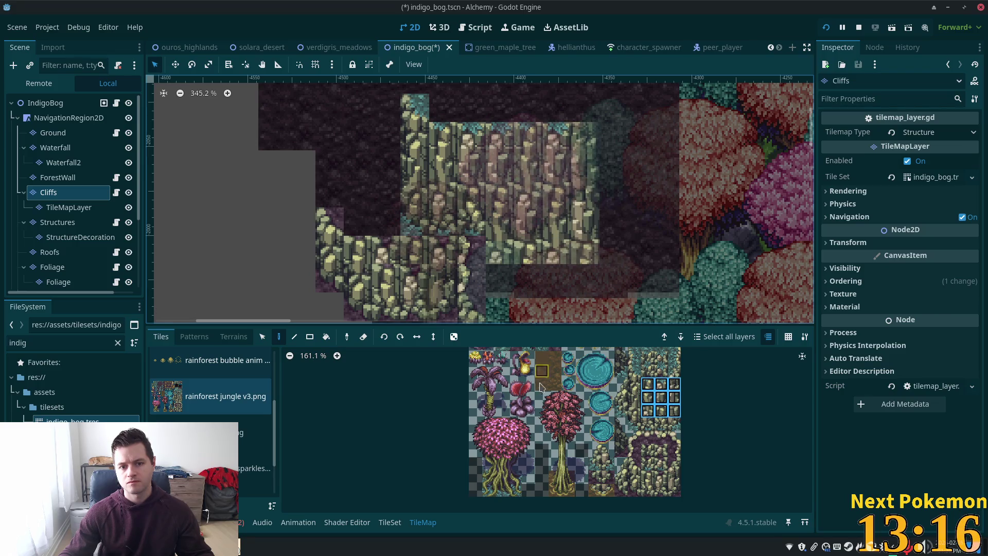
pyautogui.click(45, 102)
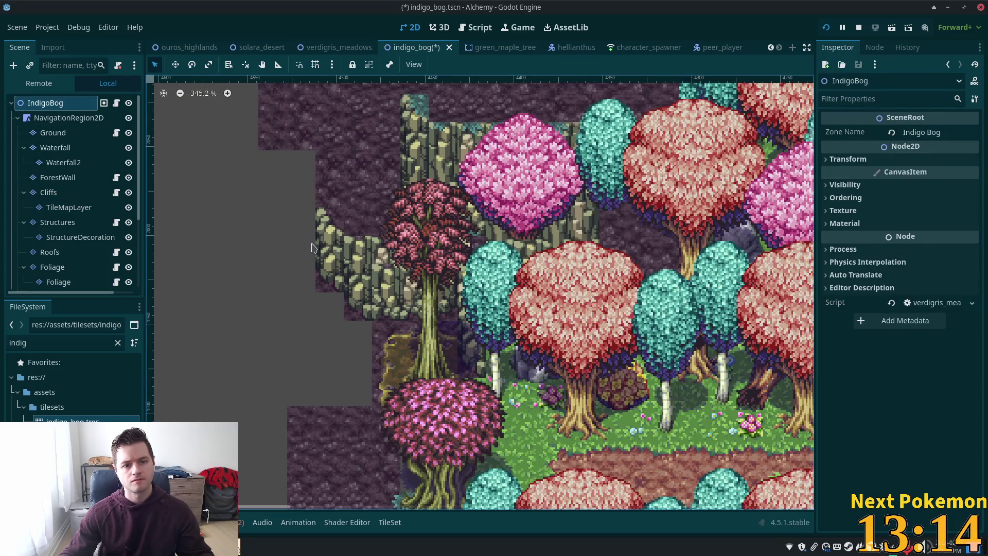
pyautogui.scroll(-3, 311, 244)
pyautogui.scroll(5, 500, 283)
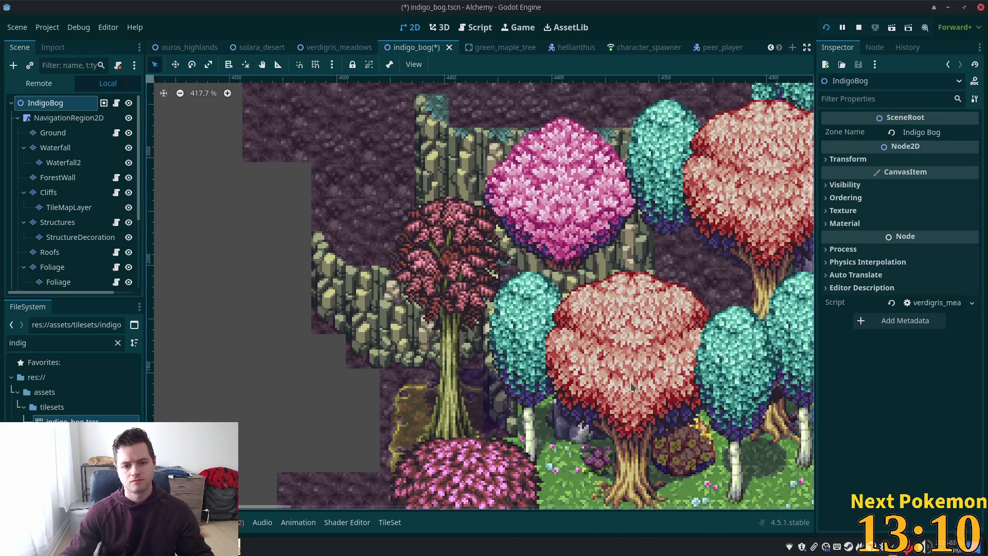
pyautogui.scroll(-3, 515, 376)
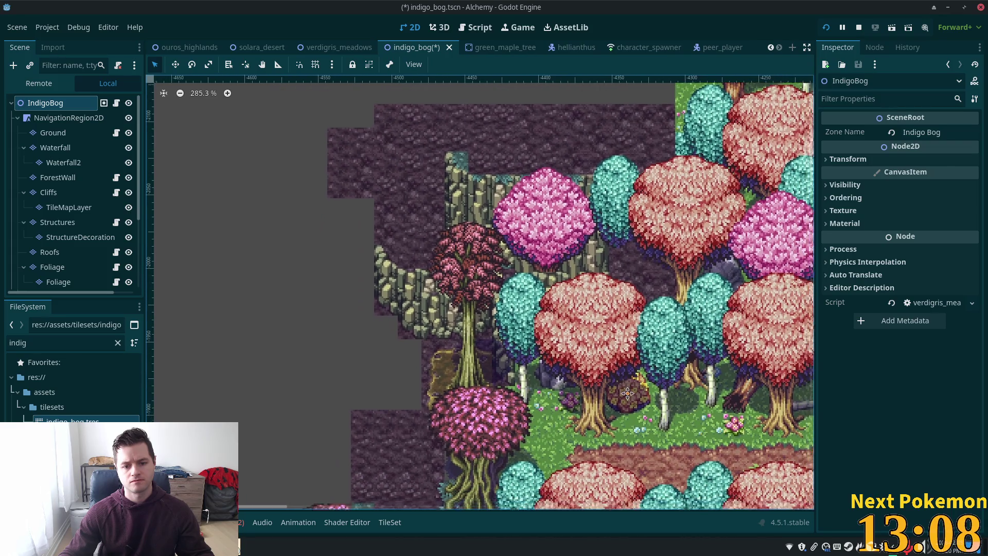
pyautogui.scroll(2, 568, 396)
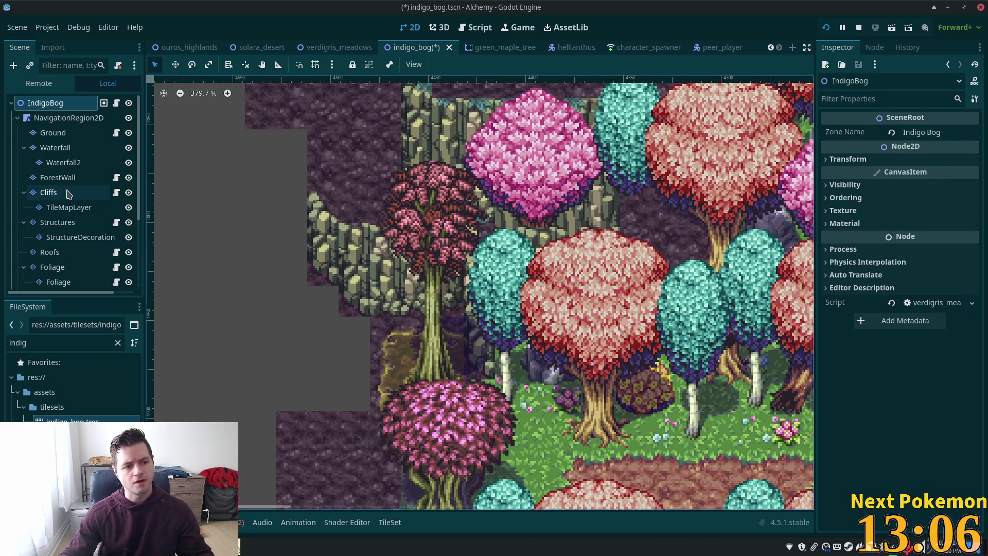
pyautogui.click(72, 193)
pyautogui.scroll(2, 540, 268)
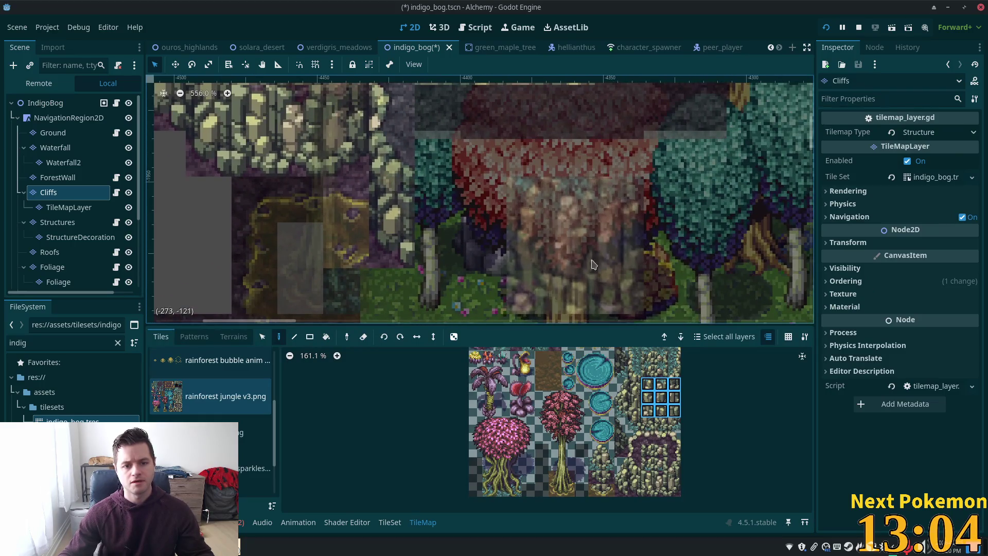
pyautogui.moveTo(649, 478); pyautogui.dragTo(663, 491)
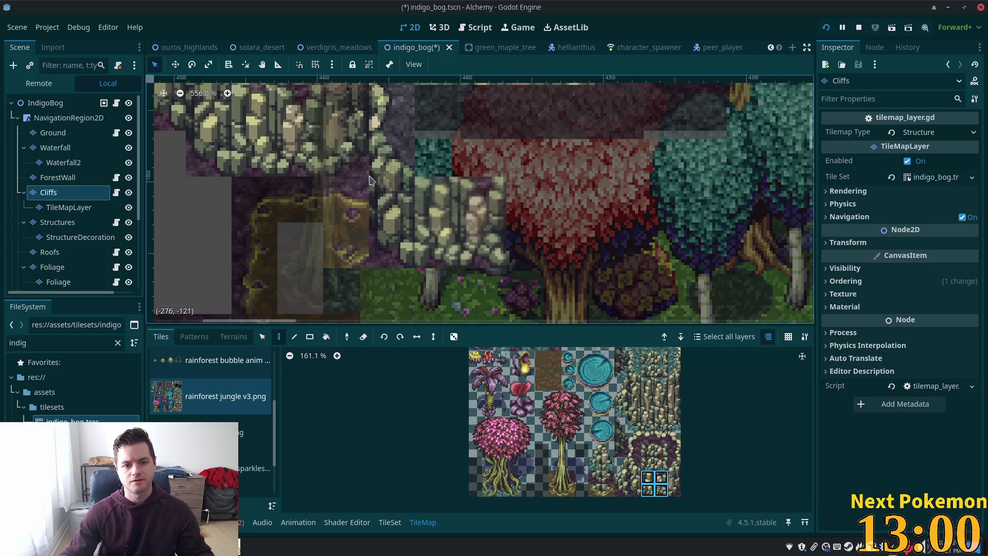
pyautogui.click(69, 118)
pyautogui.scroll(-5, 369, 227)
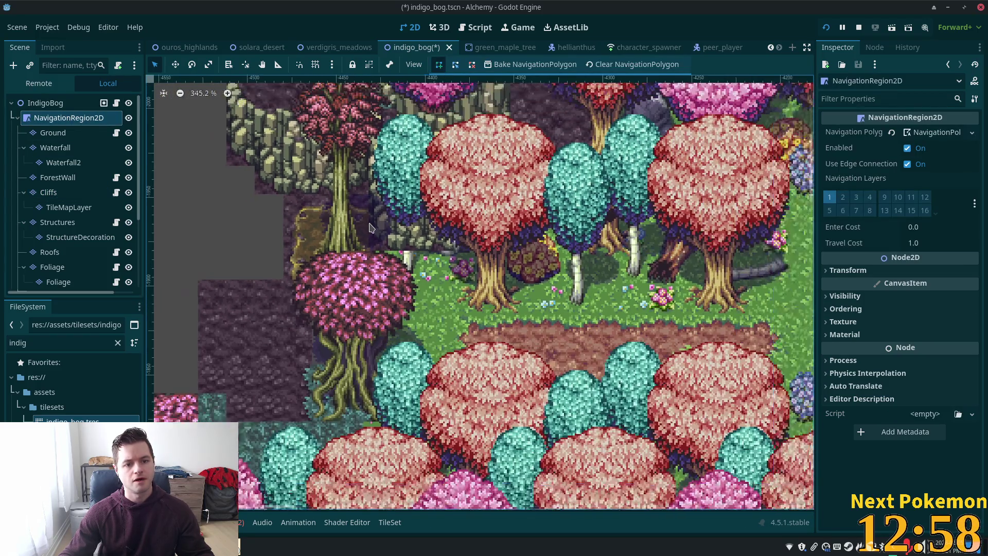
pyautogui.scroll(-5, 589, 278)
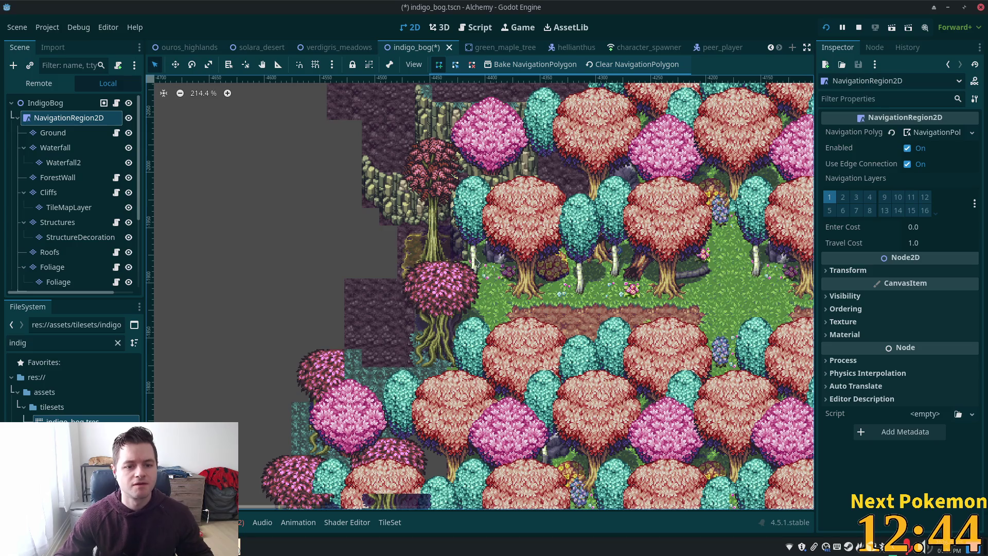
pyautogui.scroll(2, 498, 294)
pyautogui.scroll(2, 491, 266)
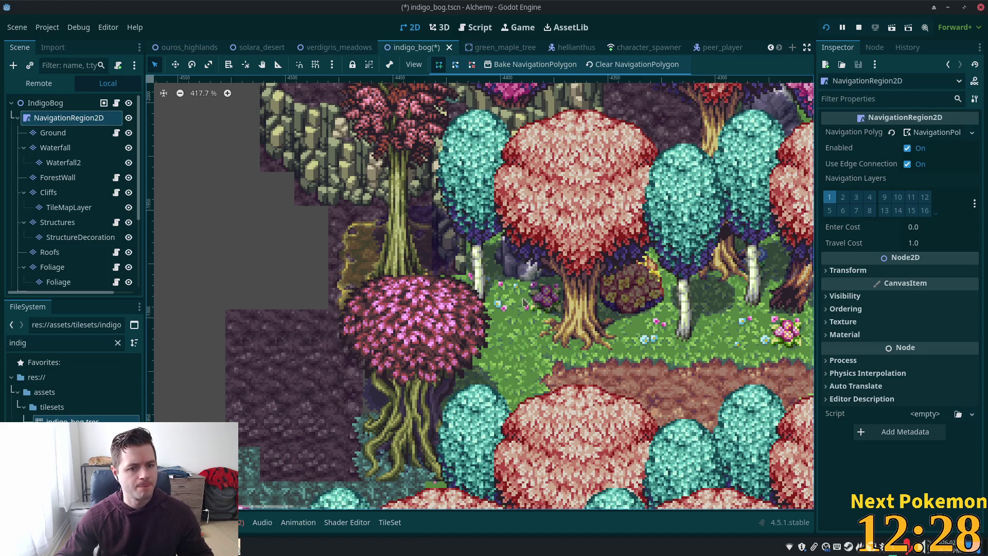
pyautogui.scroll(-4, 401, 278)
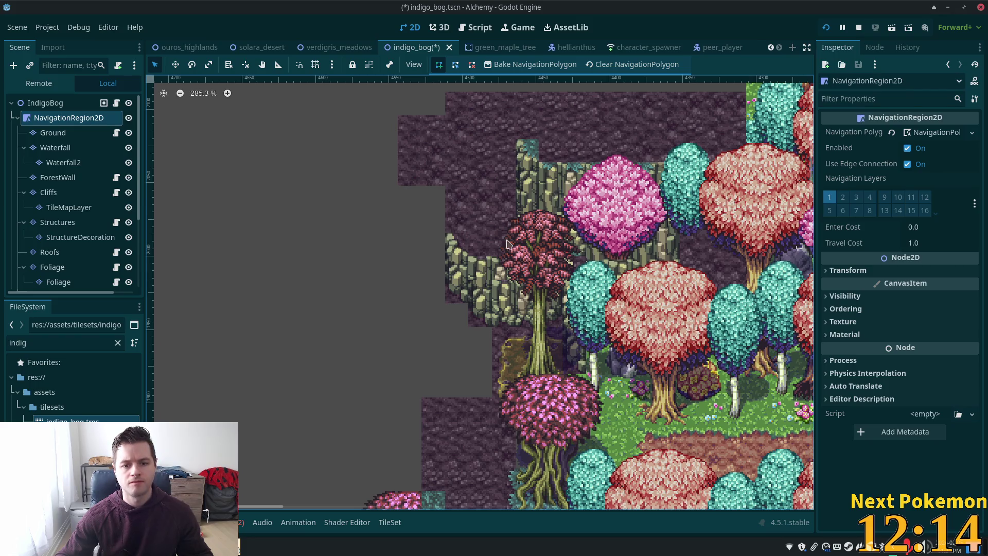
pyautogui.moveTo(741, 255)
pyautogui.mouseDown()
pyautogui.moveTo(607, 269)
pyautogui.moveTo(593, 281)
pyautogui.mouseUp()
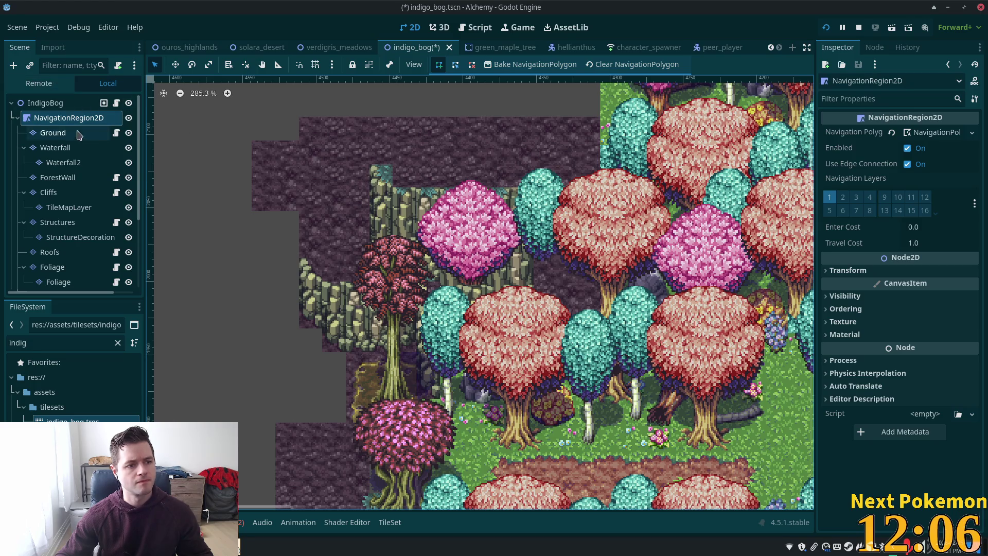
# Step: Paint a cliff-wall block and a column of cliff tiles right of the rock wall, then reselect IndigoBog
pyautogui.click(62, 192)
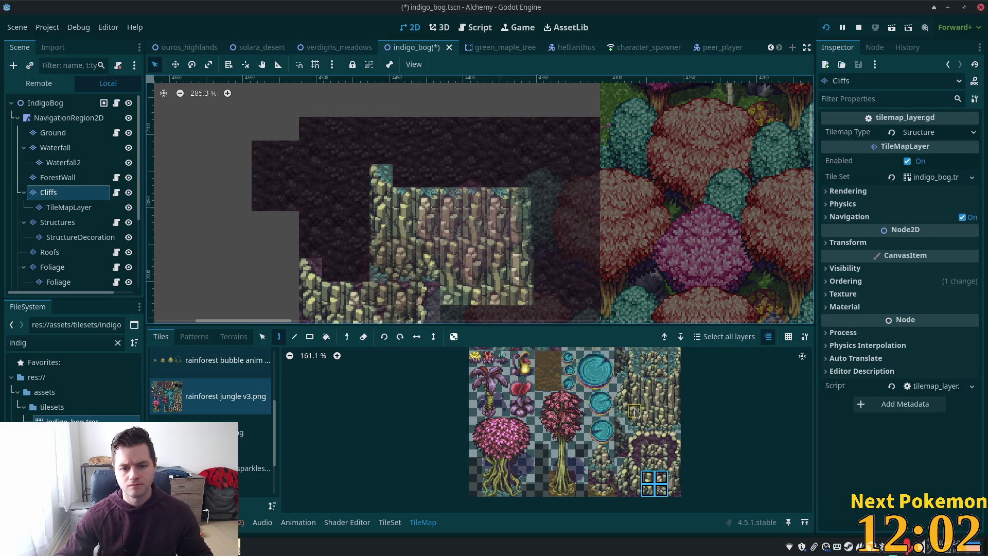
pyautogui.moveTo(661, 384); pyautogui.dragTo(676, 420)
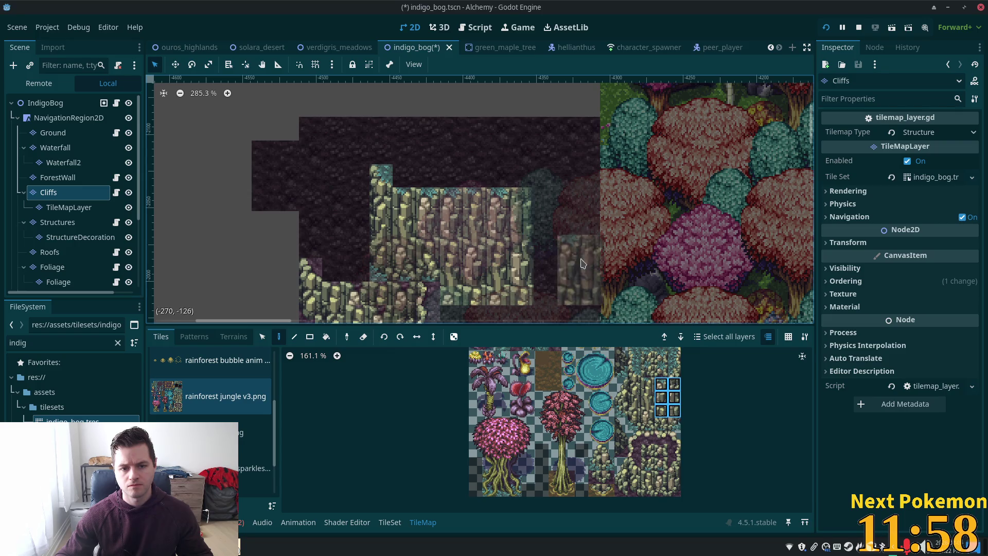
pyautogui.click(549, 224)
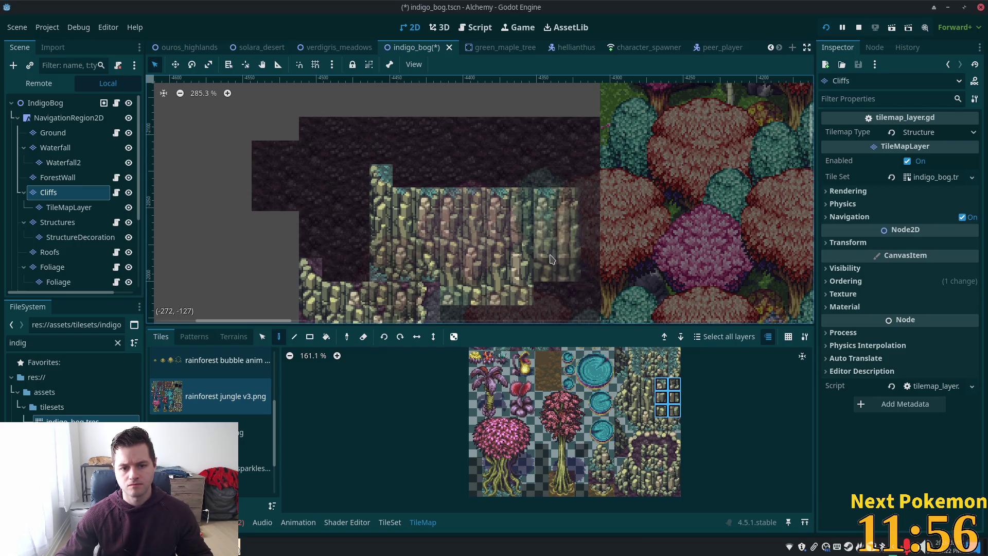
pyautogui.moveTo(661, 397); pyautogui.dragTo(674, 411)
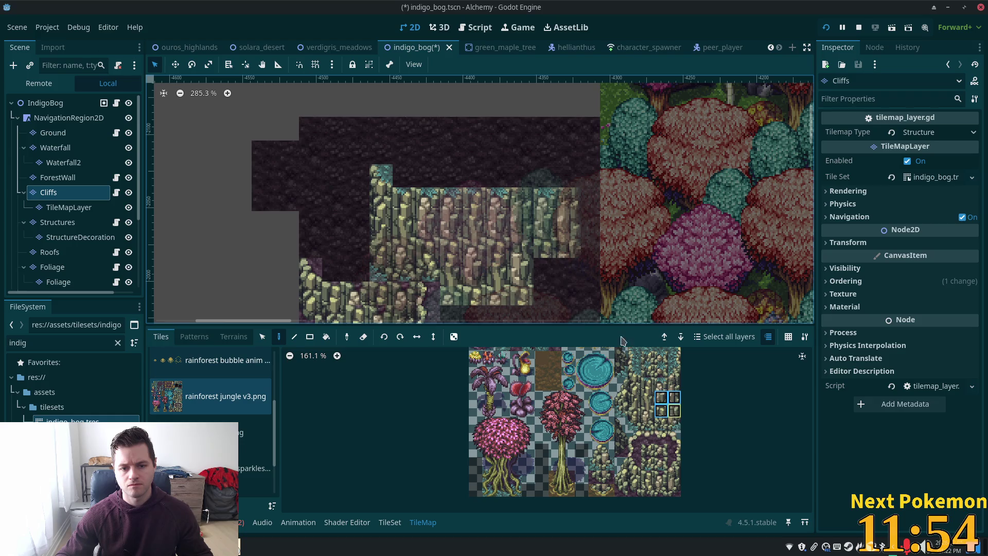
pyautogui.click(677, 403)
pyautogui.click(591, 268)
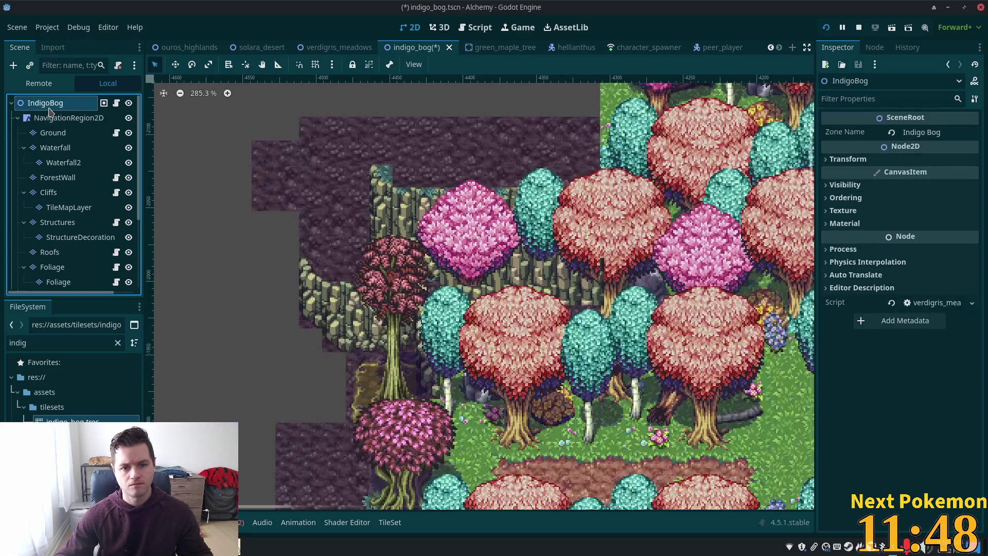
pyautogui.click(51, 102)
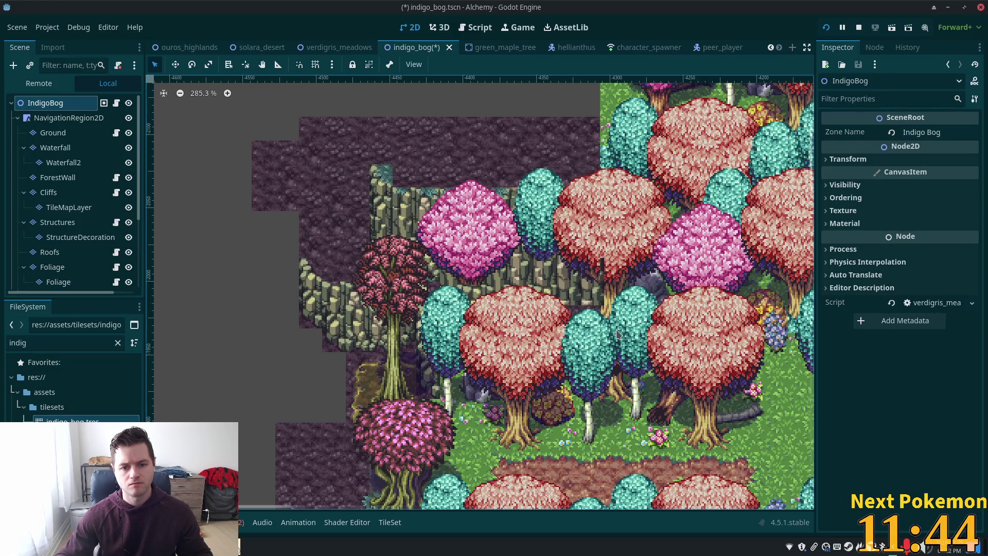
# Step: Undo the last cliff column, browse tiles on the Ground and Cliffs layers, then reselect IndigoBog
pyautogui.hotkey('ctrl', 'z')
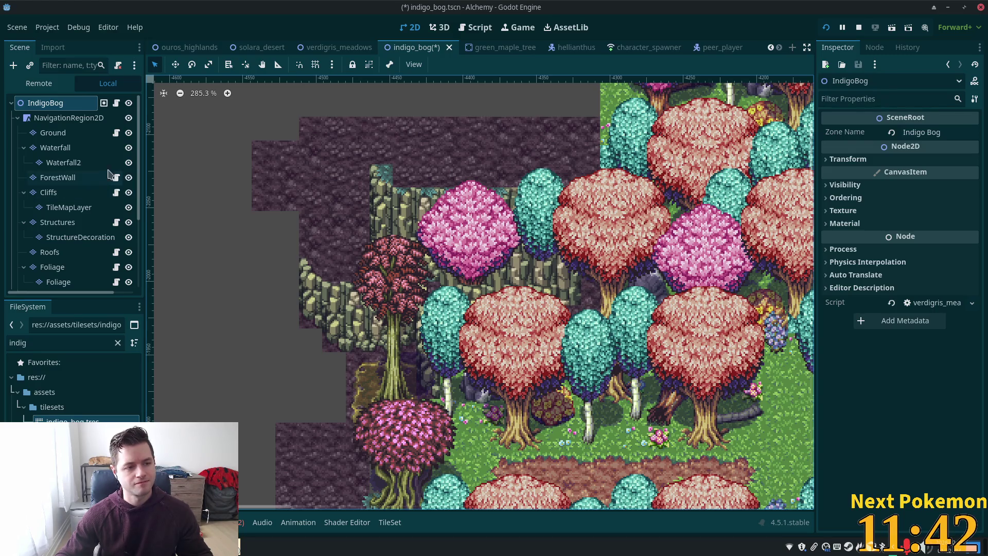
pyautogui.click(49, 133)
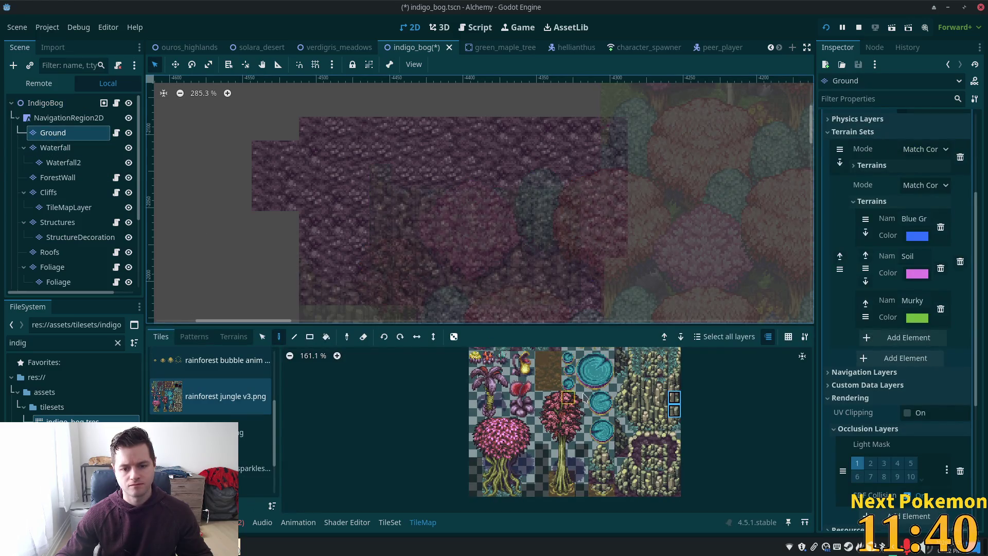
pyautogui.click(673, 424)
pyautogui.moveTo(661, 425); pyautogui.dragTo(661, 424)
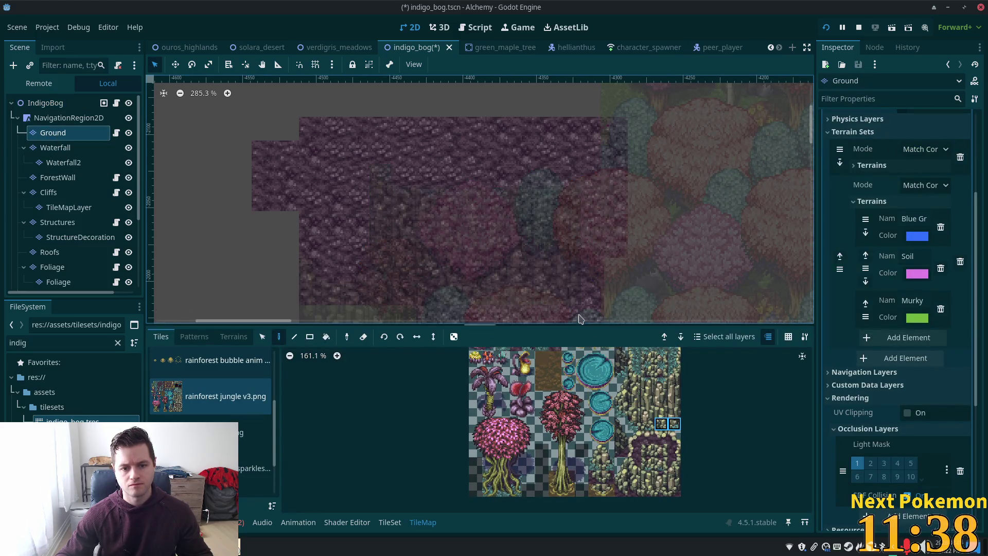
pyautogui.click(50, 193)
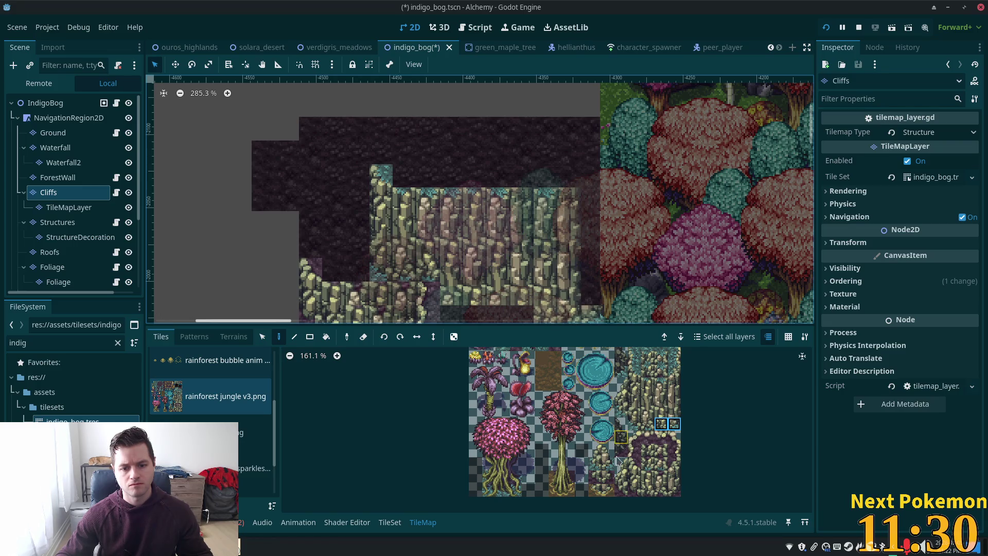
pyautogui.moveTo(622, 436); pyautogui.dragTo(625, 452)
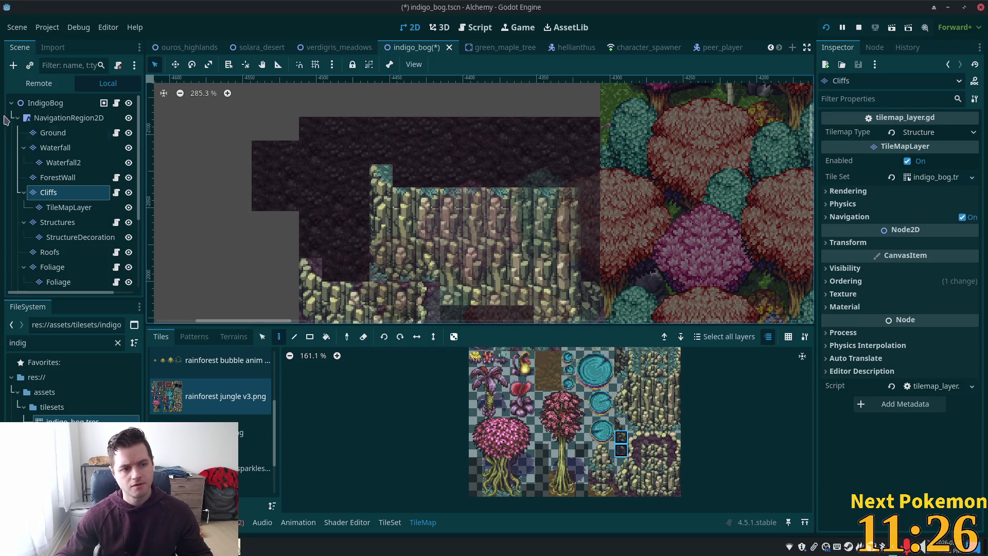
pyautogui.click(37, 102)
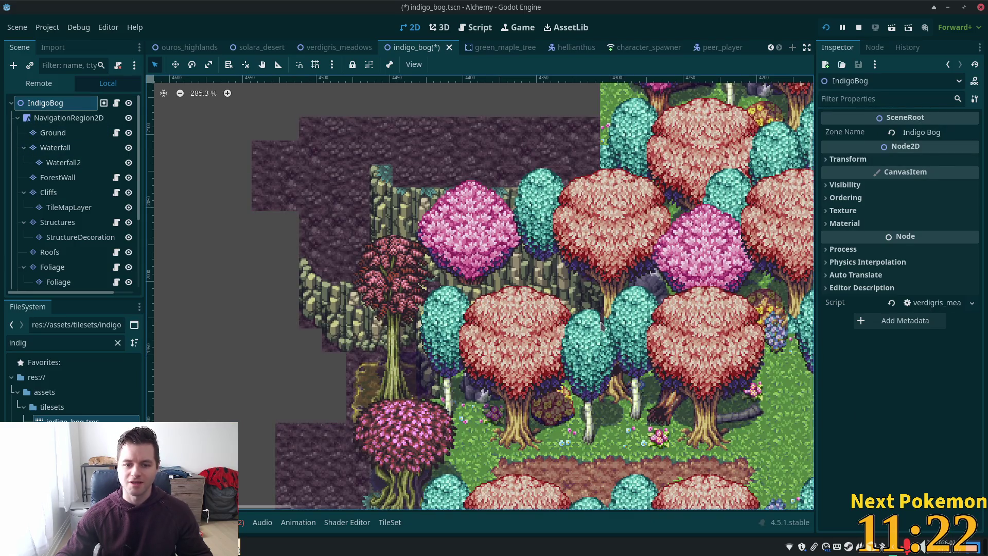
# Step: Zoom and pan the map, then select the Ground layer and scroll its rainforest jungle v3 atlas
pyautogui.scroll(-2, 668, 272)
pyautogui.scroll(3, 627, 269)
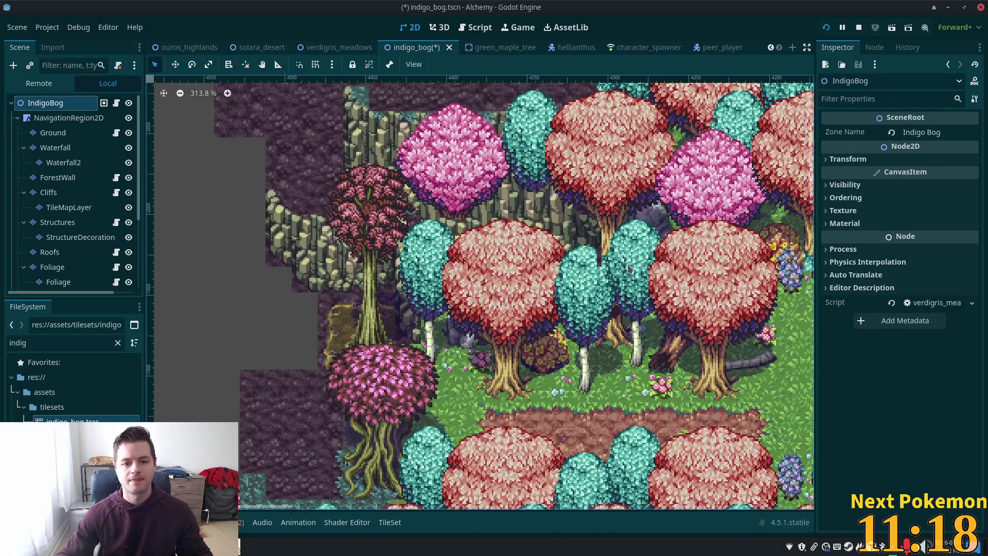
pyautogui.hscroll(-3, 627, 269)
pyautogui.scroll(1, 615, 265)
pyautogui.scroll(-4, 614, 263)
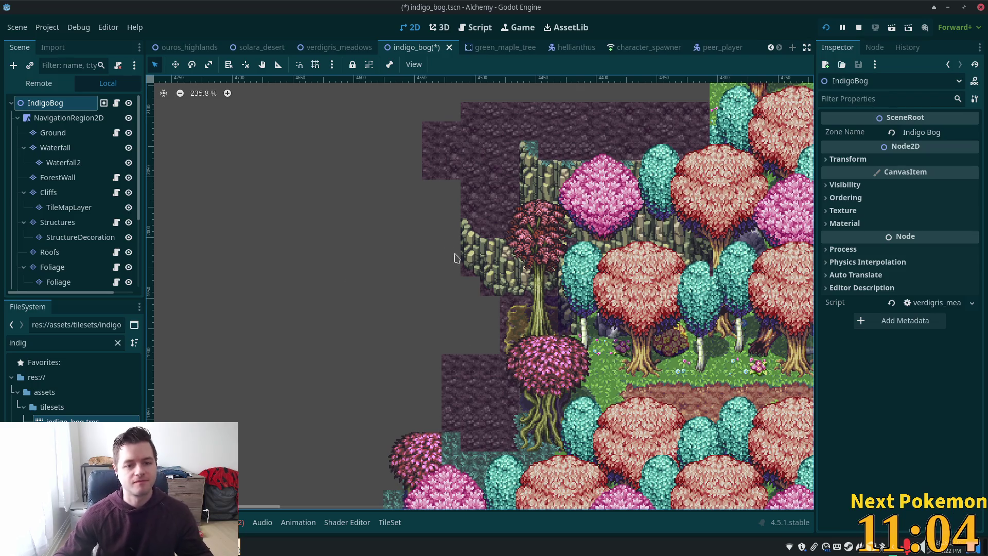
pyautogui.scroll(3, 636, 281)
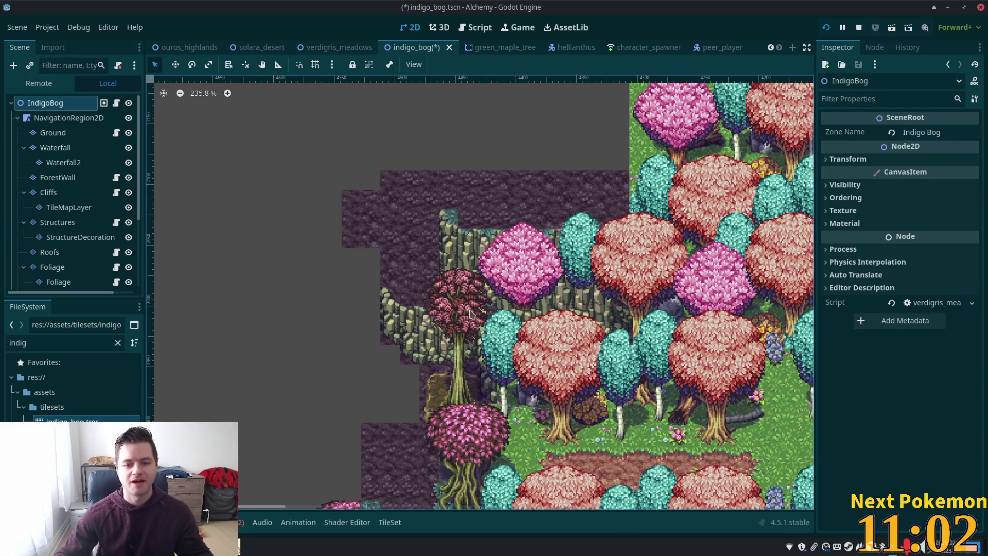
pyautogui.hscroll(-6, 519, 283)
pyautogui.scroll(-4, 519, 283)
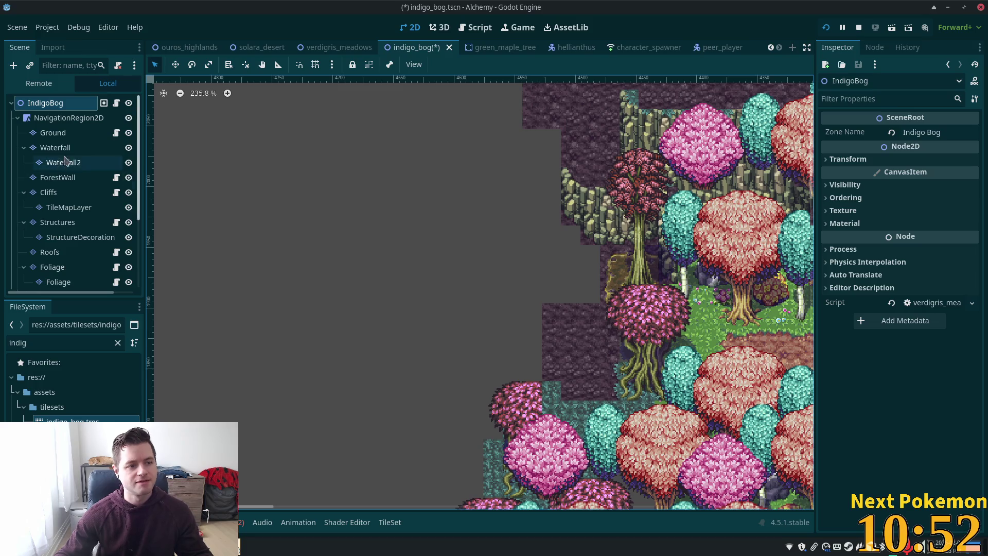
pyautogui.click(52, 133)
pyautogui.scroll(1, 477, 101)
pyautogui.scroll(3, 544, 359)
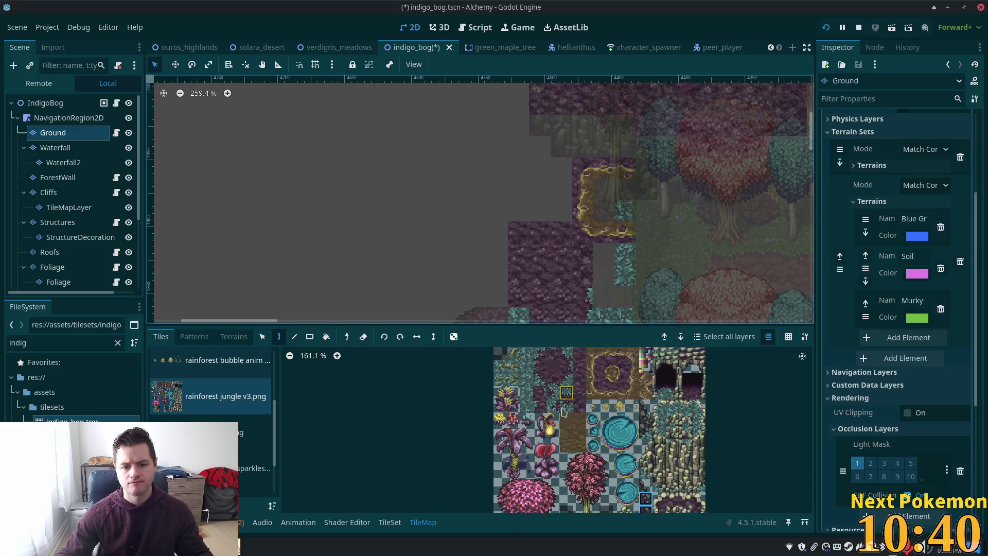
# Step: Paint golden edge tiles down the left side of the dark rock patch
pyautogui.scroll(2, 607, 401)
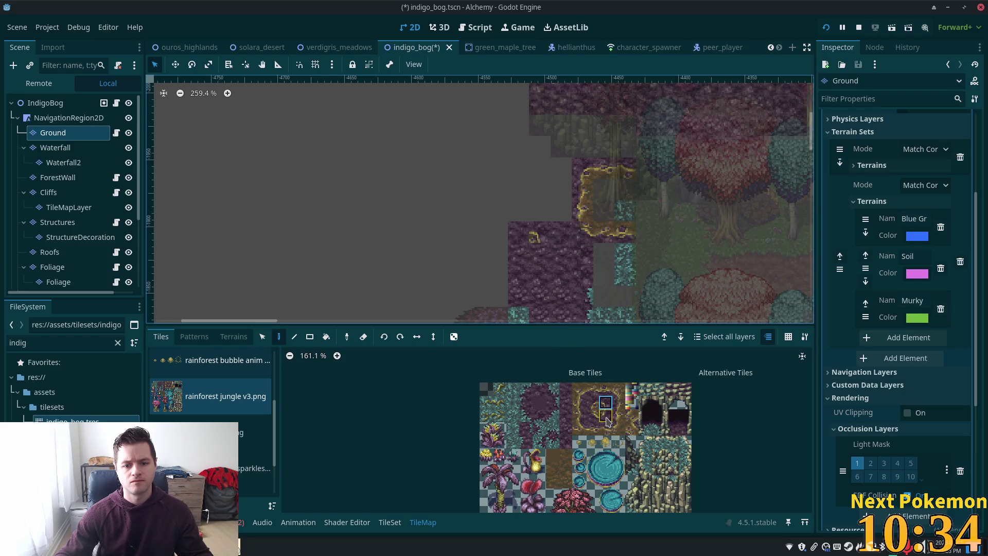
pyautogui.click(578, 406)
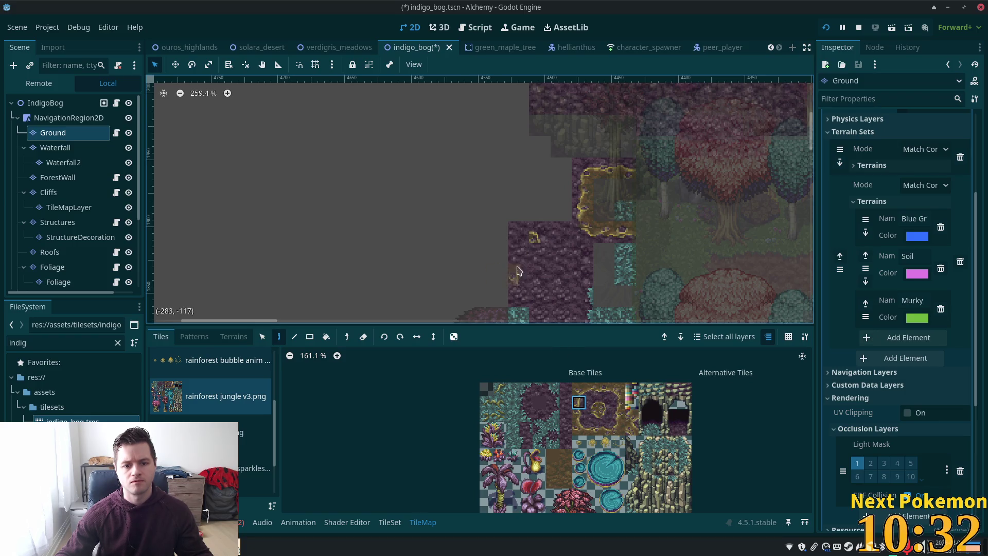
pyautogui.click(535, 253)
pyautogui.click(578, 415)
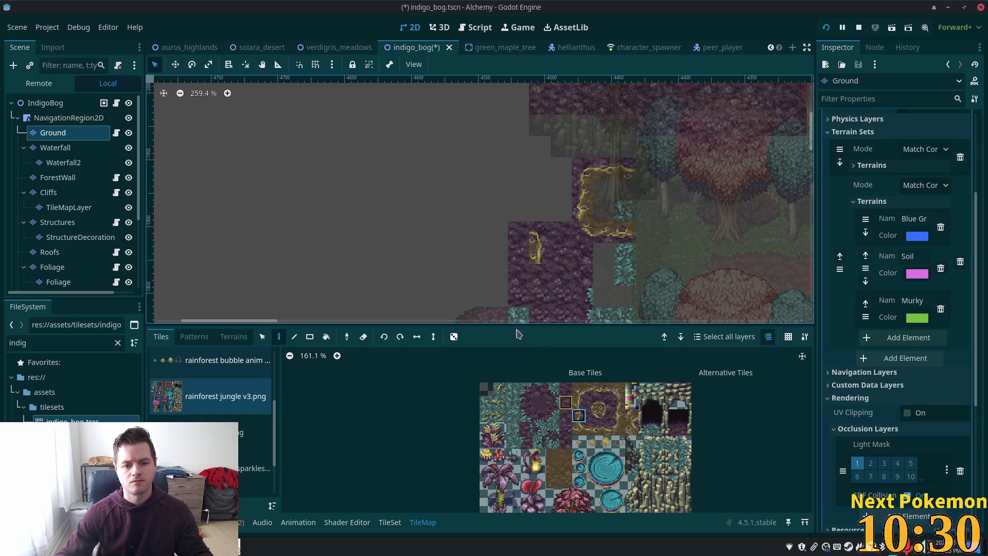
pyautogui.click(535, 274)
pyautogui.moveTo(569, 275)
pyautogui.mouseDown()
pyautogui.moveTo(592, 200)
pyautogui.moveTo(584, 192)
pyautogui.mouseUp()
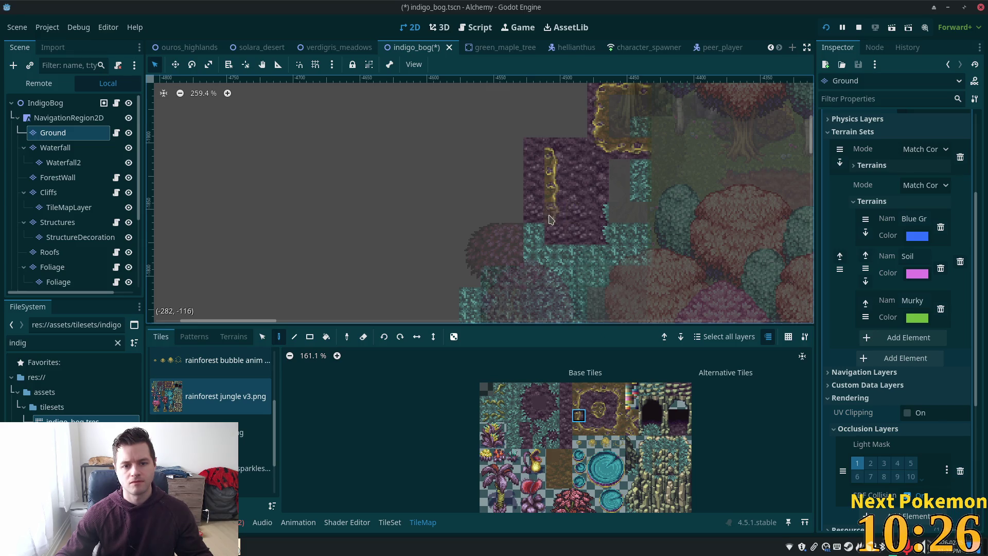
pyautogui.moveTo(579, 402); pyautogui.dragTo(579, 415)
pyautogui.click(550, 211)
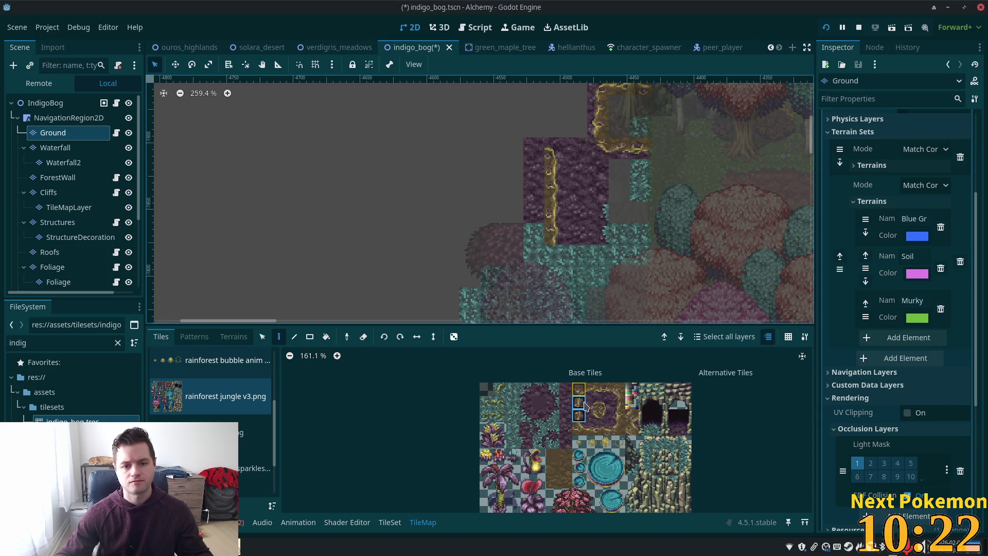
# Step: Paint a plain dark rock tile below the golden edge and pick a teal-bordered rock tile
pyautogui.click(605, 418)
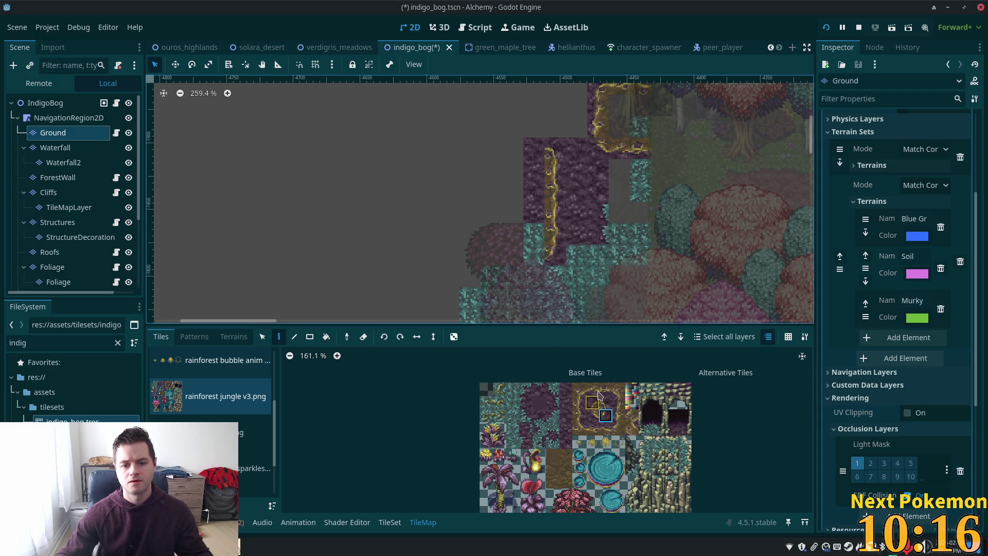
pyautogui.click(547, 418)
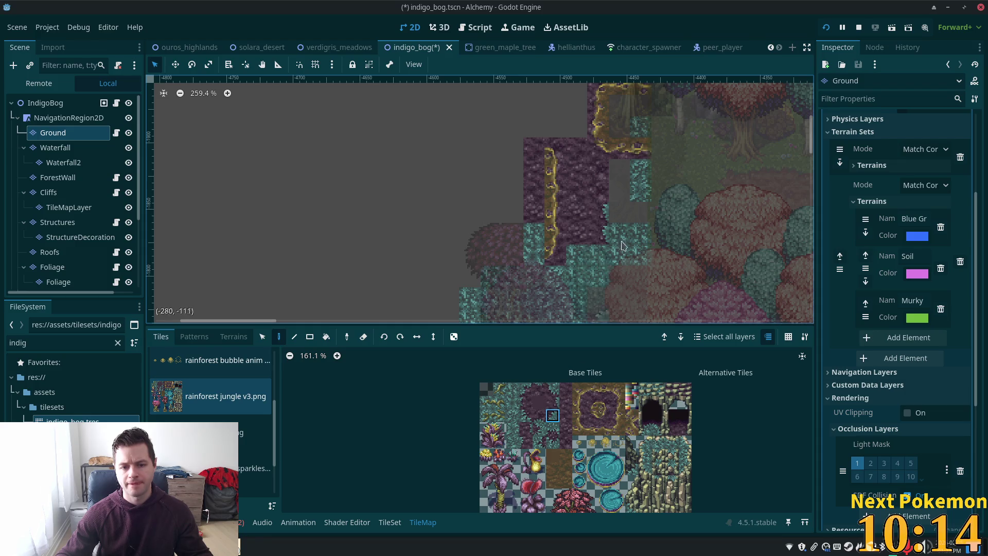
pyautogui.click(605, 257)
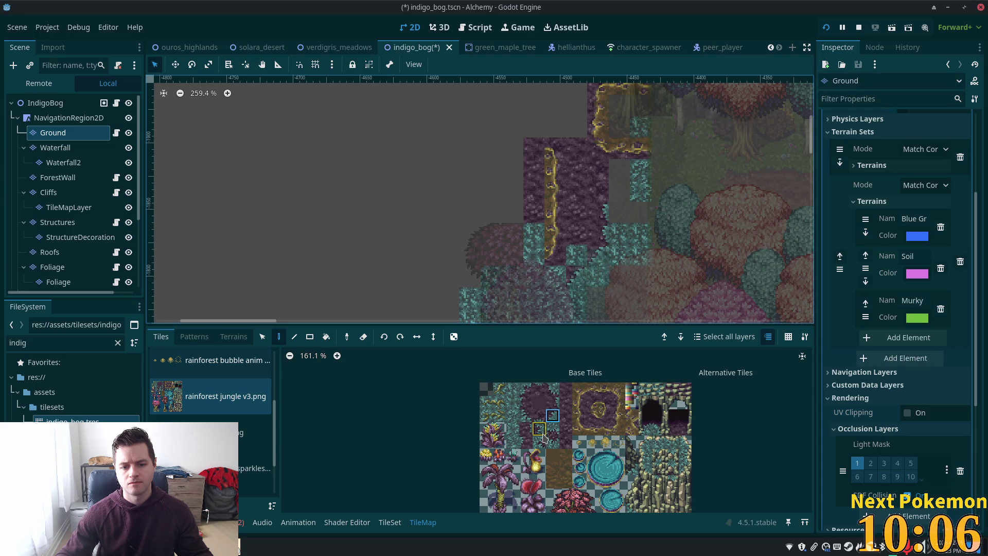
pyautogui.scroll(6, 530, 443)
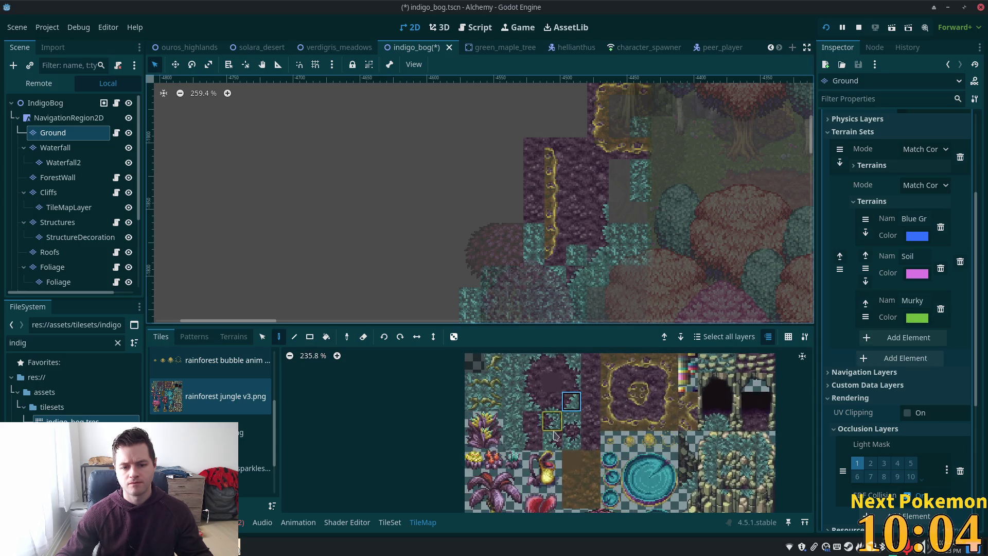
pyautogui.scroll(2, 587, 427)
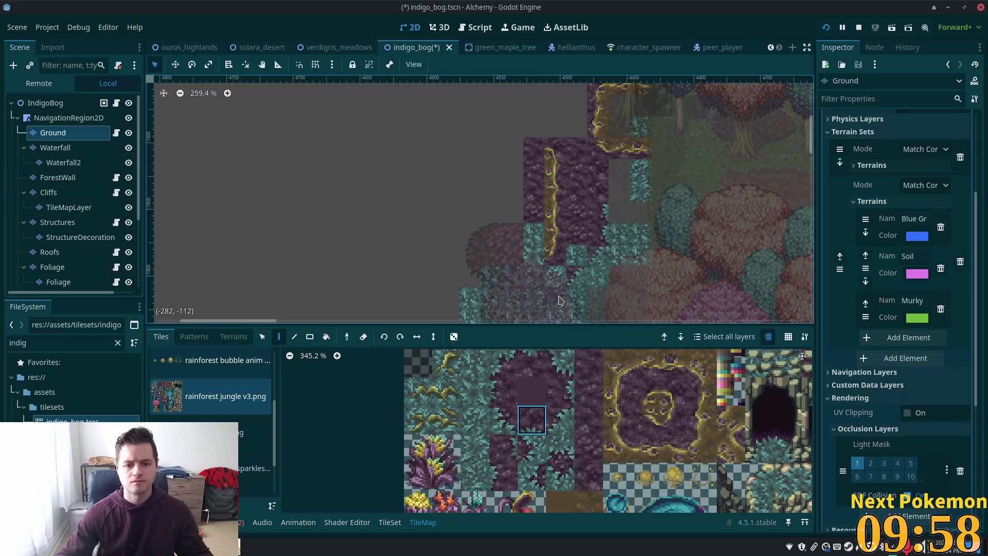
pyautogui.click(551, 474)
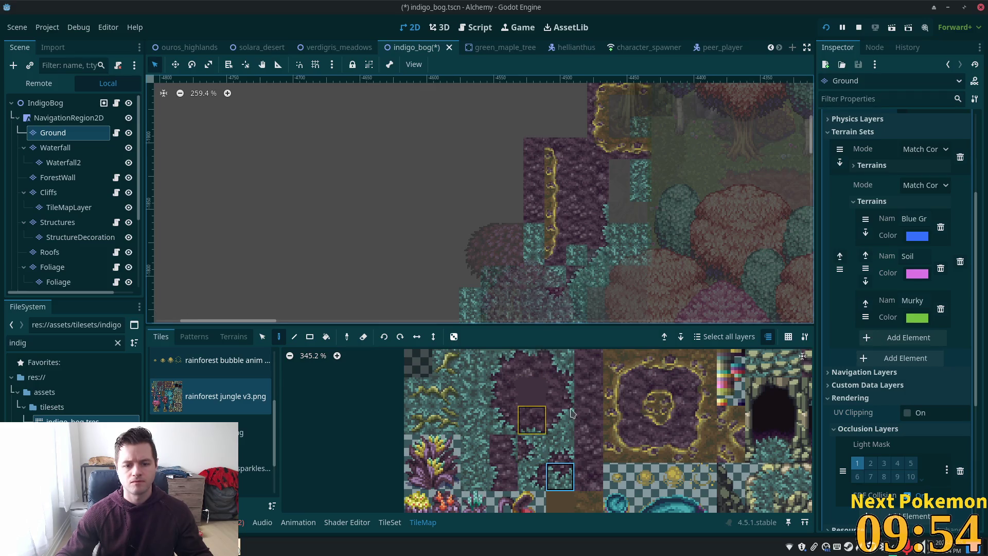
pyautogui.click(236, 338)
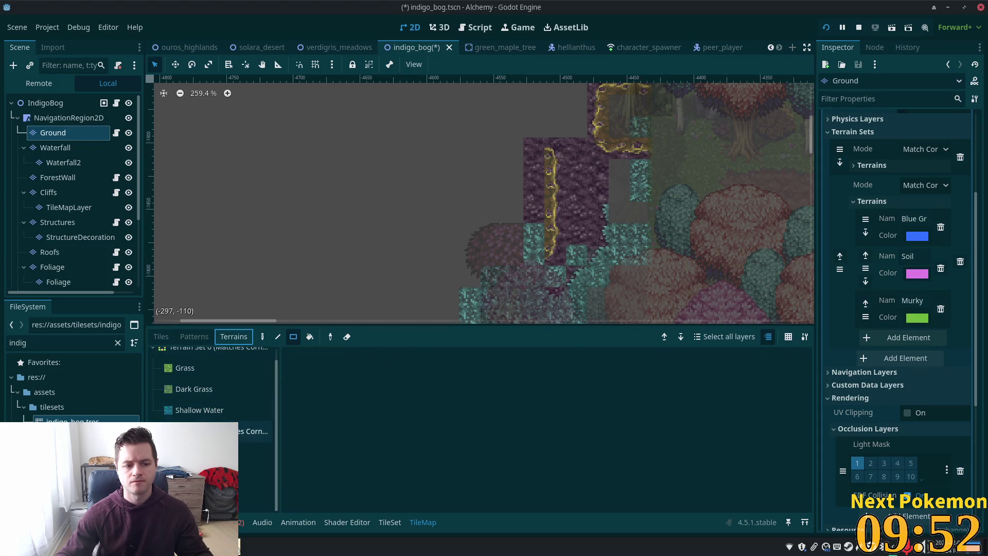
# Step: Paint dark rock terrain right of the golden edge, then select IndigoBog to view all layers
pyautogui.click(256, 473)
pyautogui.click(263, 336)
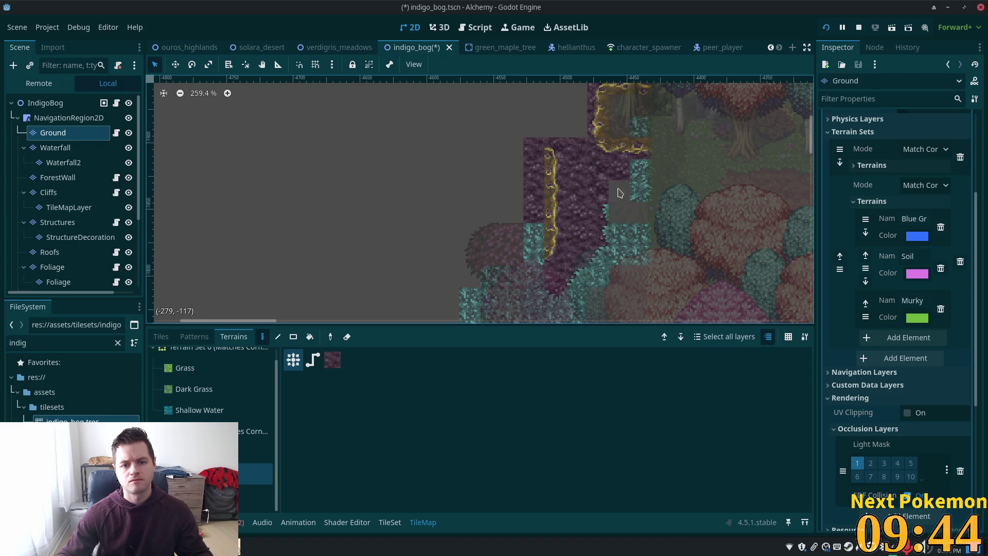
pyautogui.click(45, 102)
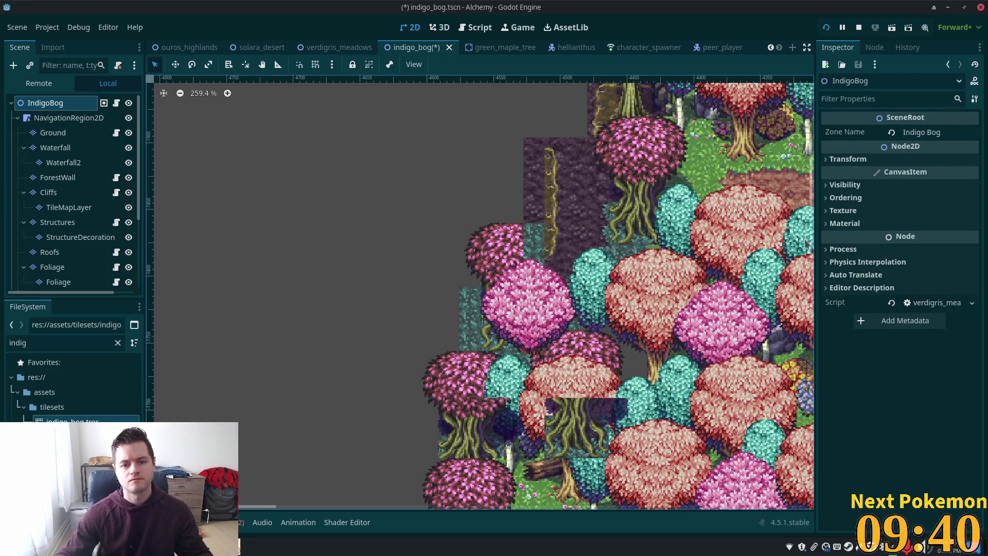
# Step: Zoom out and select the ForestWall layer, then the Foliage layer group
pyautogui.scroll(-2, 669, 245)
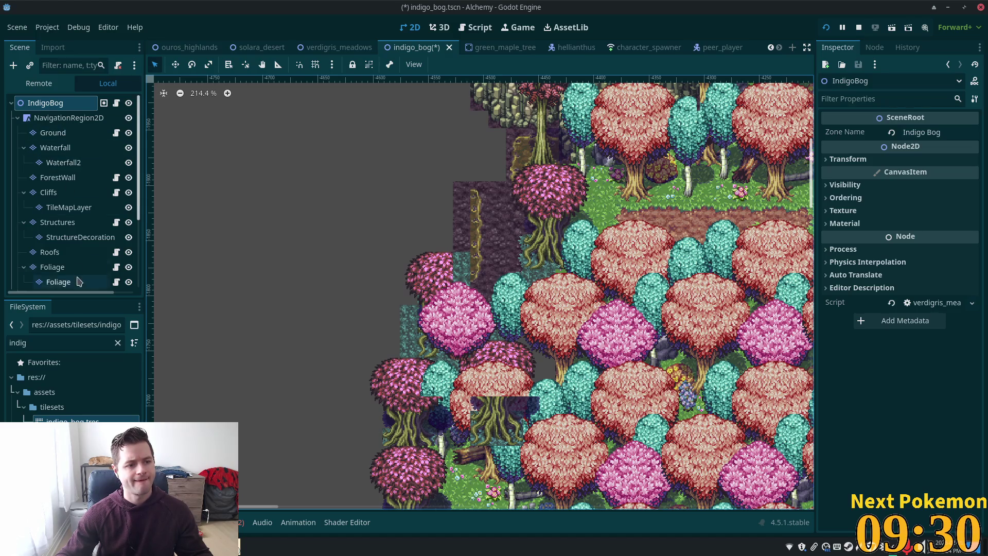
pyautogui.click(58, 177)
pyautogui.moveTo(463, 319)
pyautogui.mouseDown()
pyautogui.moveTo(428, 261)
pyautogui.moveTo(495, 204)
pyautogui.mouseUp()
pyautogui.click(52, 267)
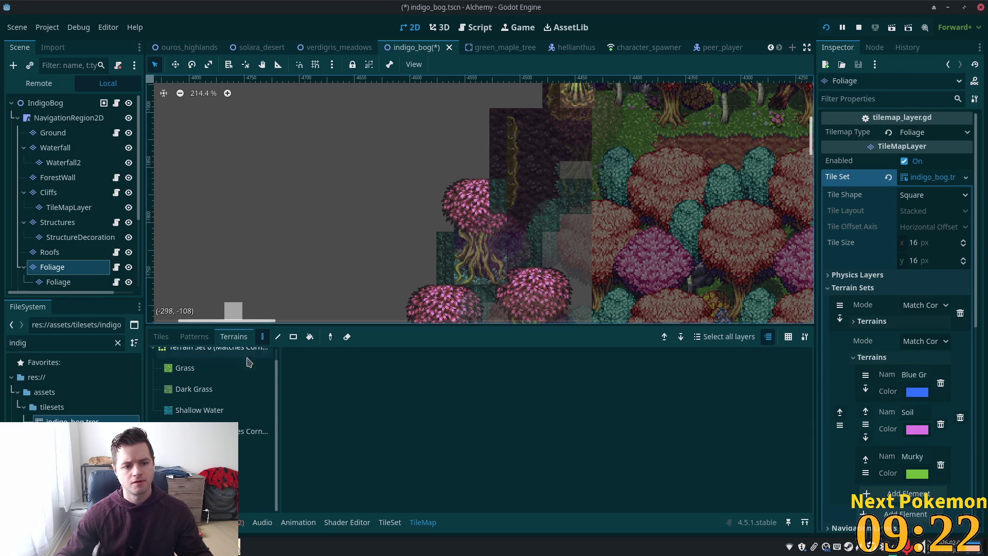
# Step: Show individual tiles and erase pink canopy tiles covering the rock patch on the Foliage layer
pyautogui.click(162, 336)
pyautogui.moveTo(458, 223)
pyautogui.mouseDown()
pyautogui.moveTo(481, 204)
pyautogui.moveTo(445, 211)
pyautogui.moveTo(470, 255)
pyautogui.moveTo(461, 272)
pyautogui.mouseUp()
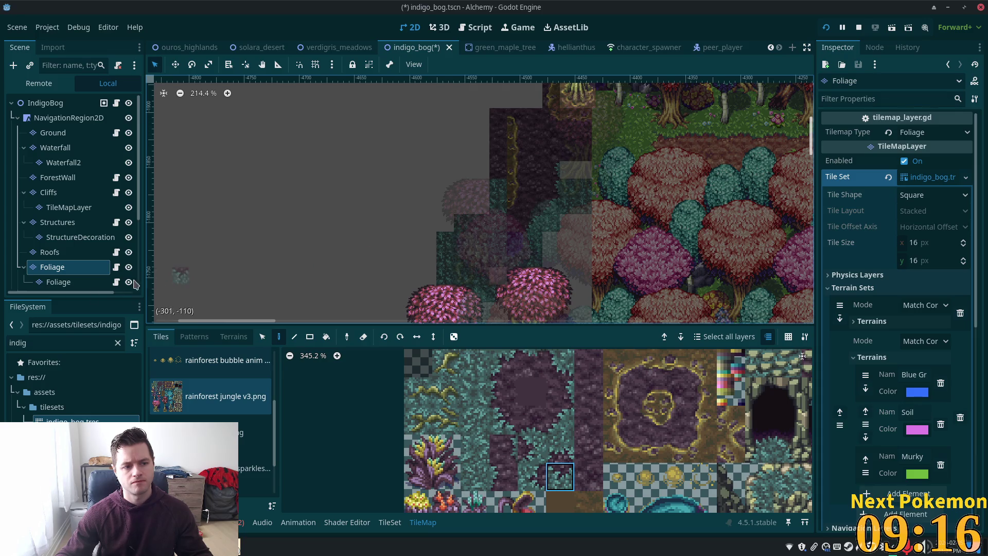
pyautogui.click(58, 281)
pyautogui.click(465, 222)
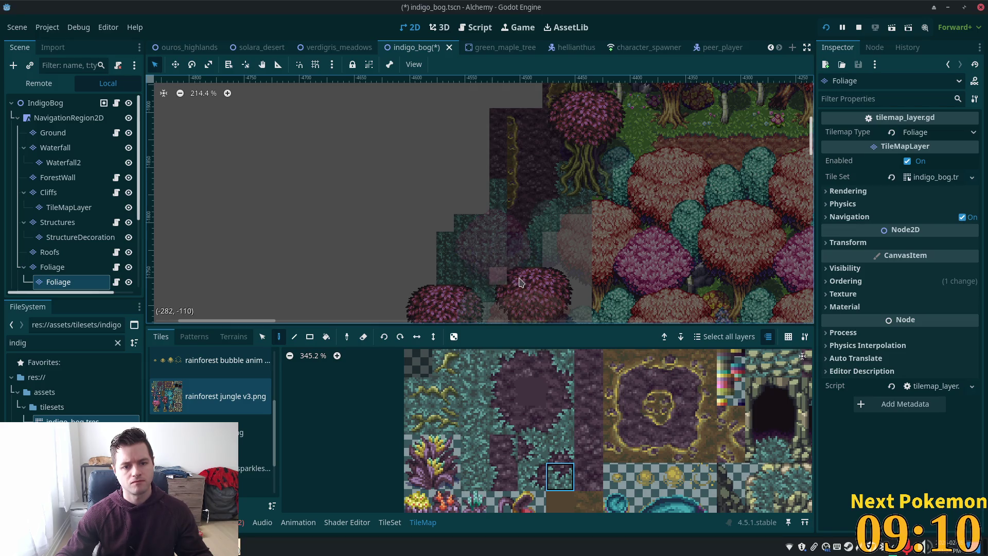
pyautogui.press('pagedown')
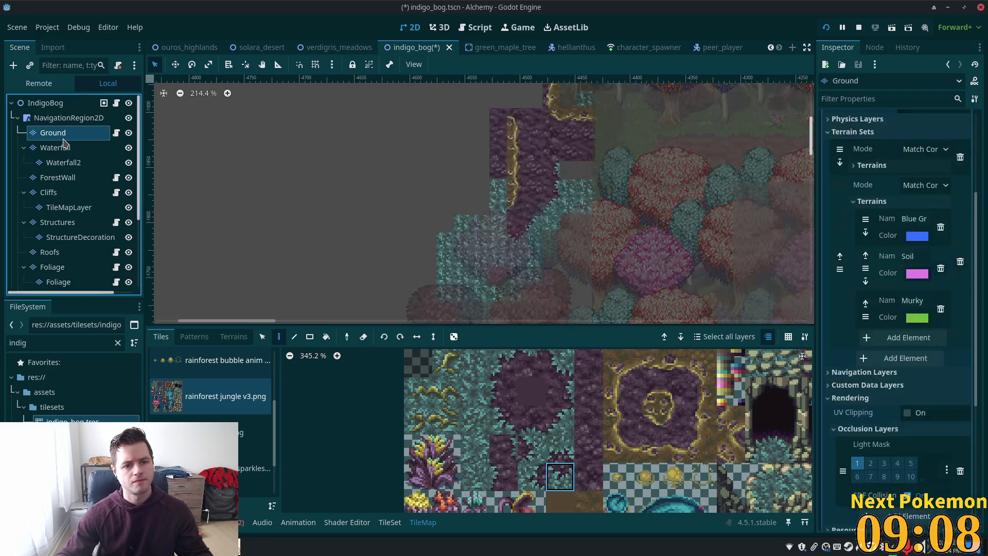
pyautogui.click(46, 103)
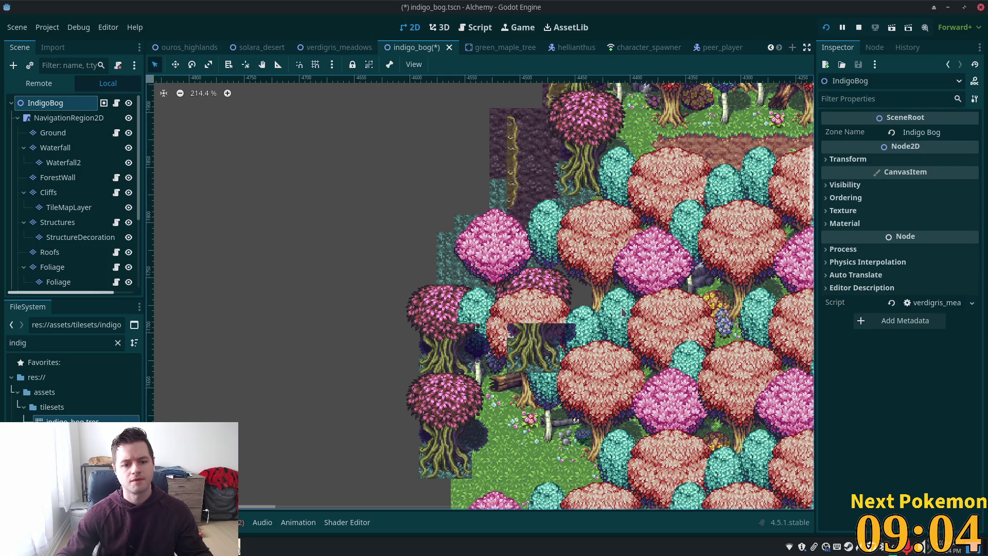
# Step: Erase more pink tree tiles over the rock patch on the Foliage layer
pyautogui.scroll(-1, 547, 221)
pyautogui.hscroll(1, 547, 220)
pyautogui.click(53, 267)
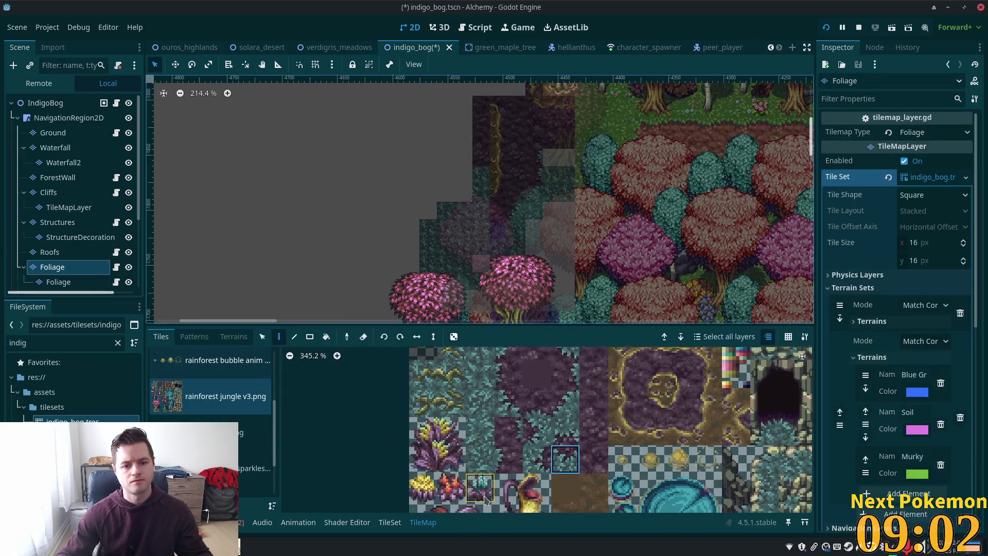
pyautogui.scroll(-2, 560, 382)
pyautogui.hscroll(1, 560, 383)
pyautogui.scroll(-8, 475, 229)
pyautogui.hscroll(3, 475, 229)
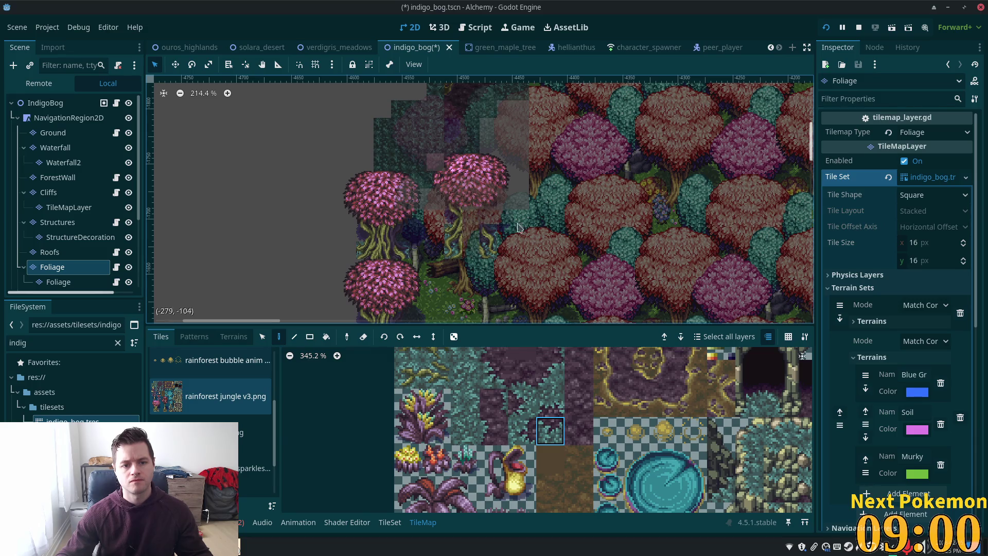
pyautogui.moveTo(486, 183)
pyautogui.mouseDown()
pyautogui.moveTo(463, 191)
pyautogui.moveTo(453, 164)
pyautogui.moveTo(511, 177)
pyautogui.mouseUp()
# Step: With the Rect tool, paint a tile rectangle beside the rock patch and one tile near its bottom
pyautogui.press('r')
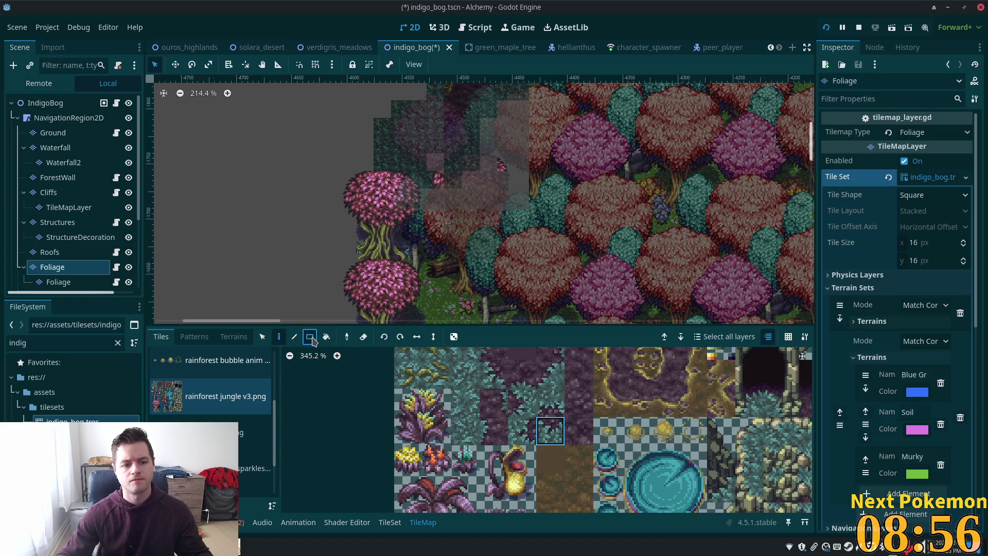
pyautogui.scroll(-3, 515, 180)
pyautogui.moveTo(494, 113); pyautogui.dragTo(562, 204)
pyautogui.scroll(3, 576, 231)
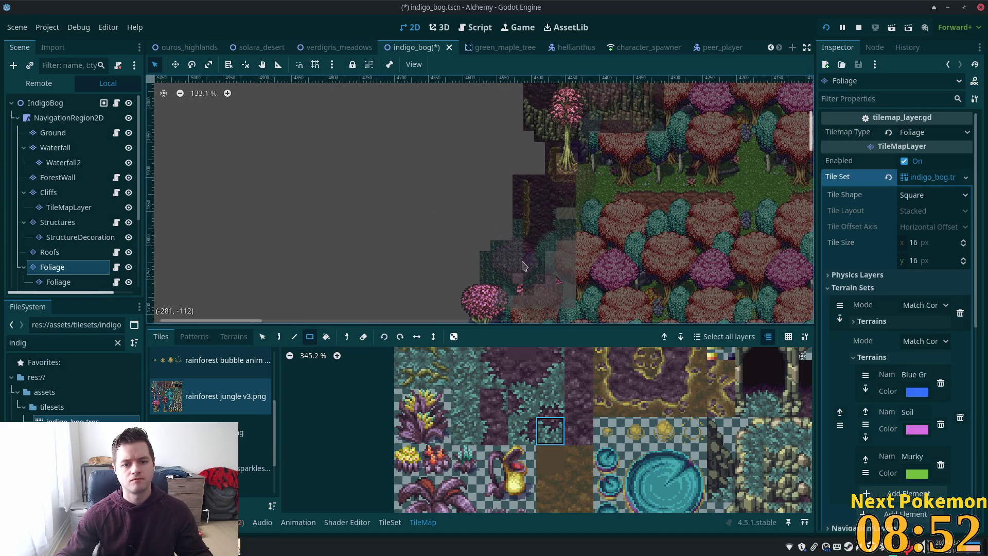
pyautogui.moveTo(532, 276); pyautogui.dragTo(531, 277)
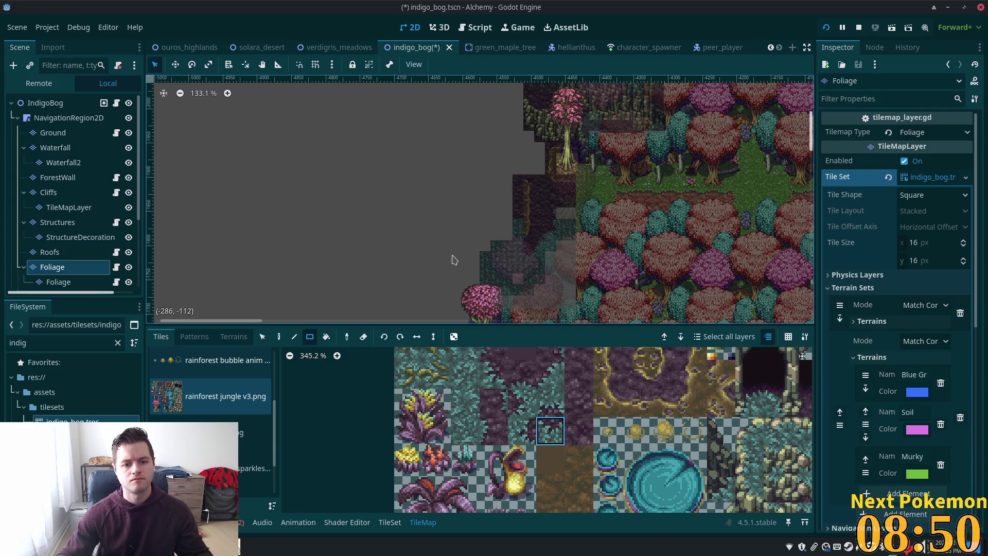
pyautogui.click(74, 107)
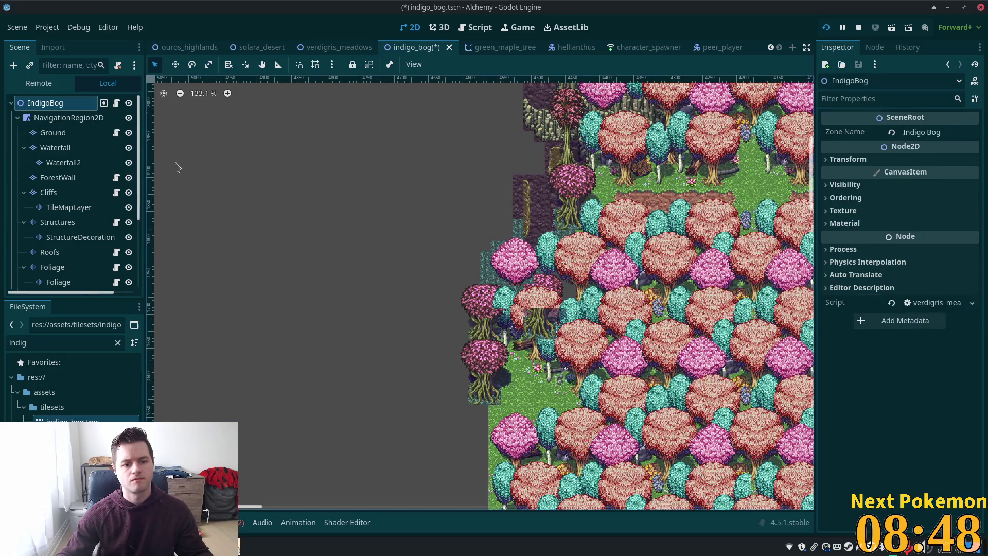
# Step: Step through the Ground, Cliffs and Foliage layers, panning the map to its left edge
pyautogui.scroll(4, 446, 270)
pyautogui.click(53, 132)
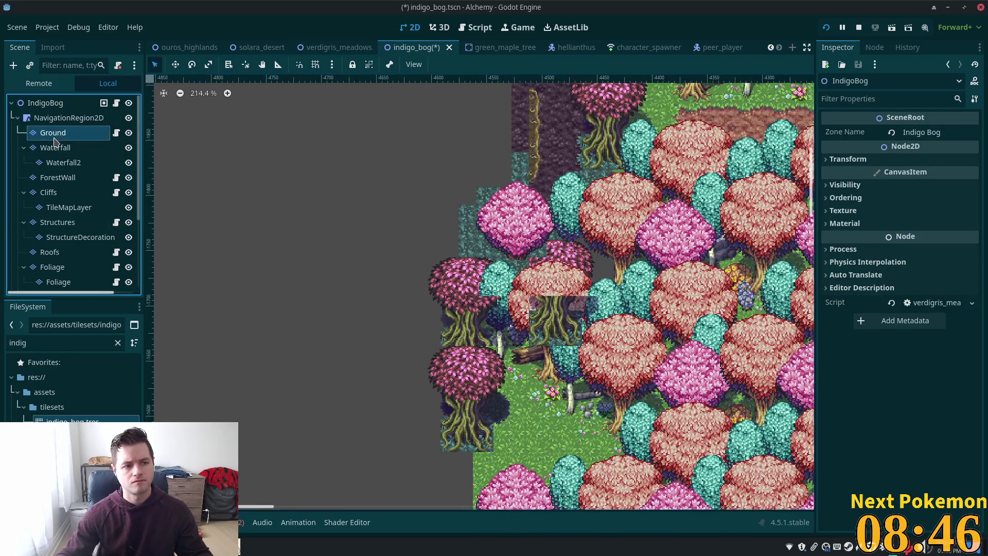
pyautogui.scroll(-3, 426, 183)
pyautogui.click(48, 192)
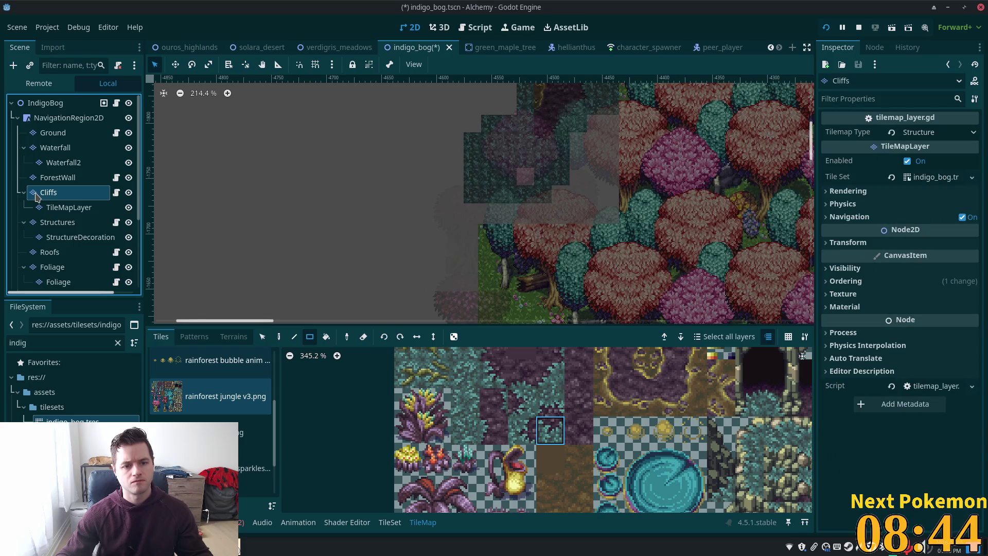
pyautogui.click(52, 267)
pyautogui.scroll(-3, 340, 206)
pyautogui.moveTo(395, 125); pyautogui.dragTo(460, 208)
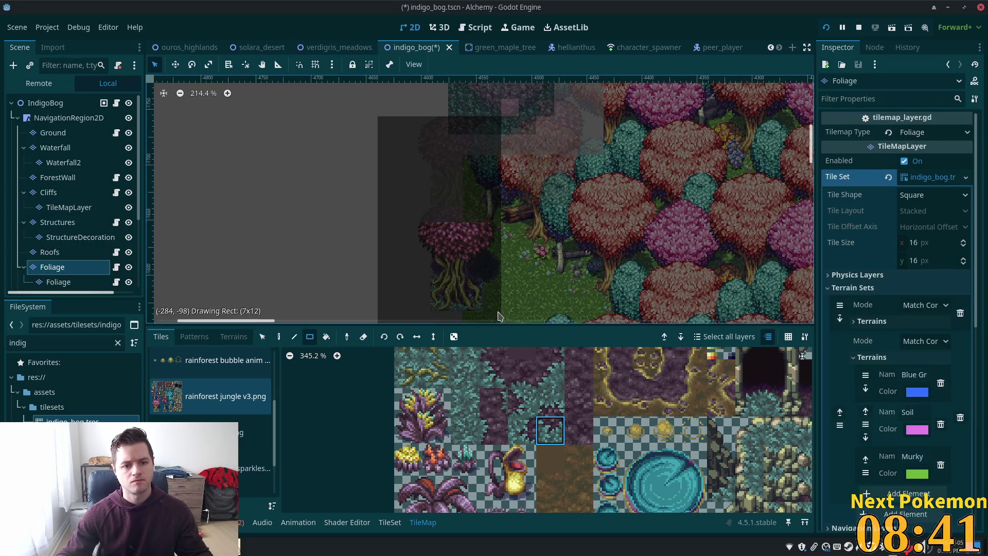
pyautogui.click(62, 281)
pyautogui.moveTo(602, 236); pyautogui.dragTo(571, 324)
pyautogui.scroll(3, 577, 195)
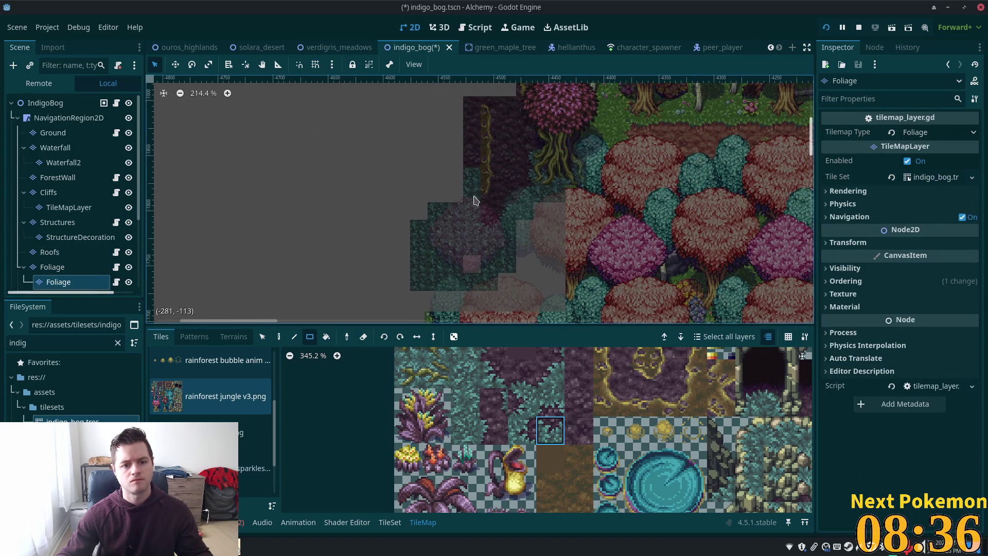
pyautogui.click(52, 266)
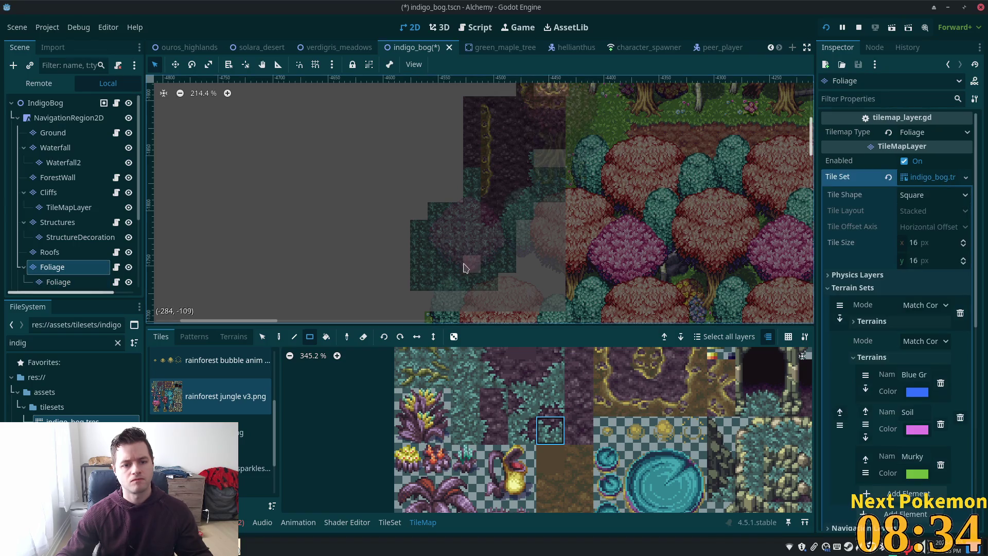
# Step: Select the IndigoBog root, then reopen the Ground layer for painting
pyautogui.click(70, 105)
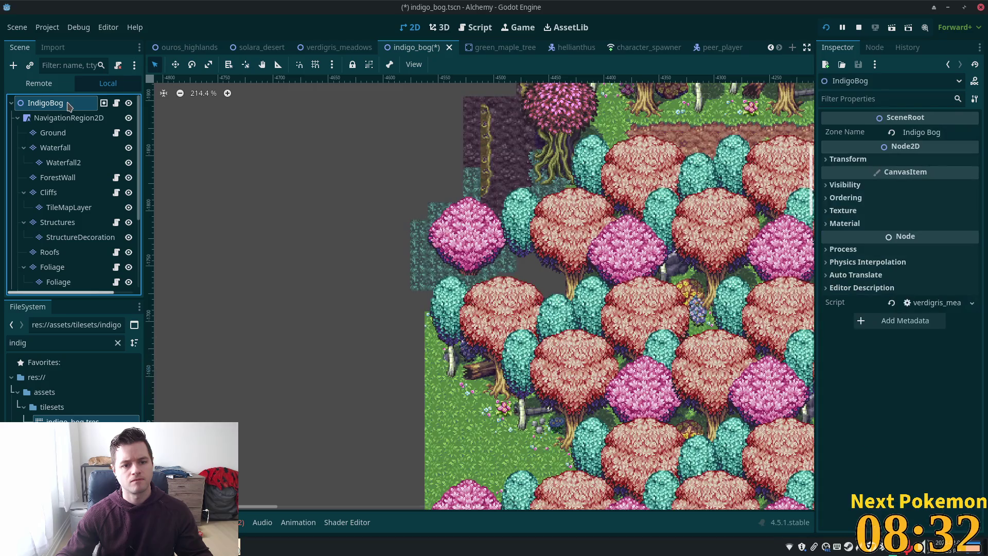
pyautogui.scroll(1, 624, 285)
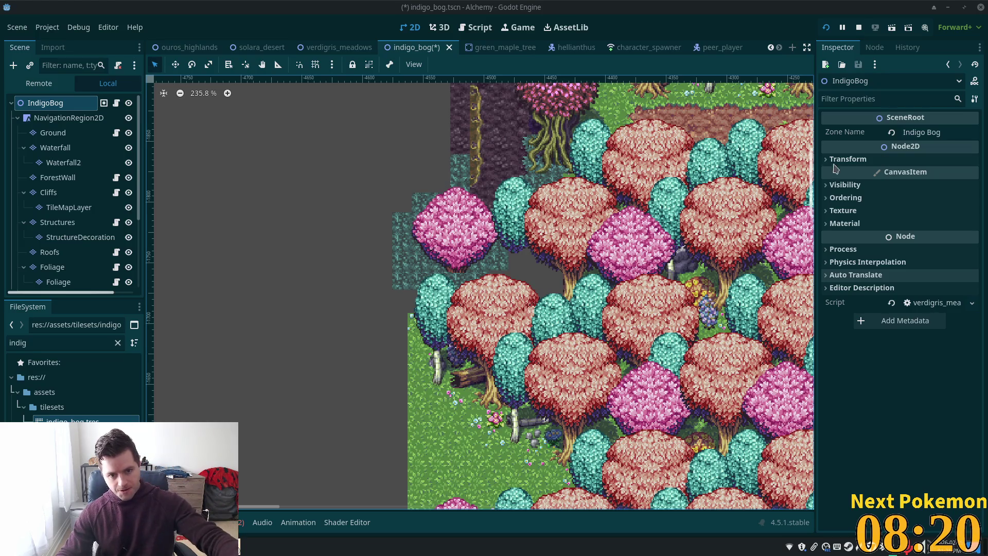
pyautogui.scroll(5, 464, 250)
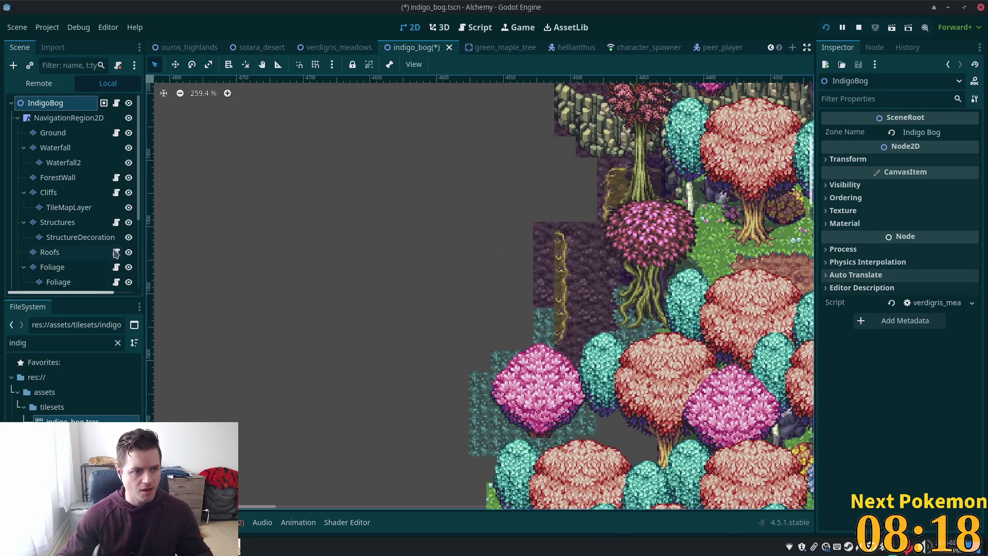
pyautogui.click(53, 133)
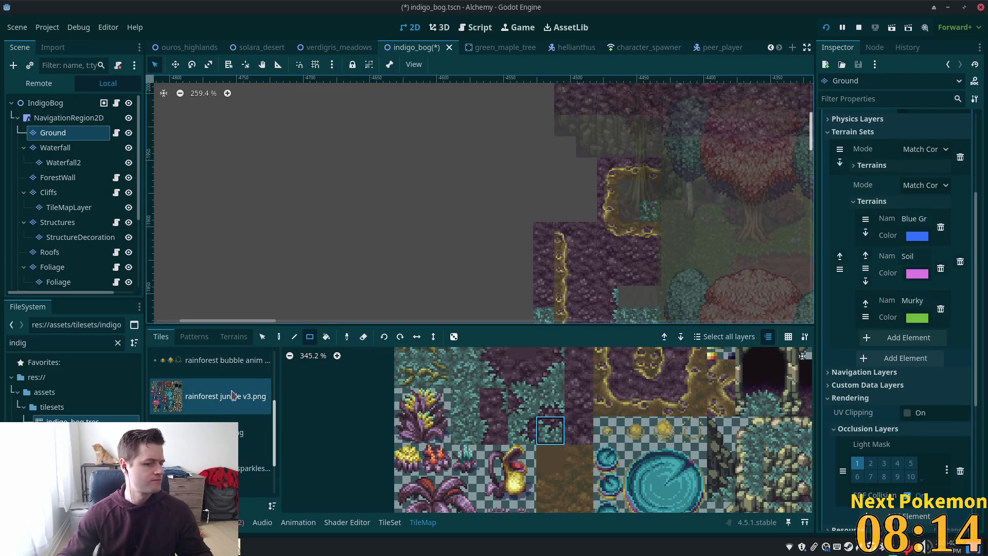
# Step: Choose the soil terrain with the Rect tool and fill a large block with brown soil
pyautogui.click(234, 338)
pyautogui.click(255, 495)
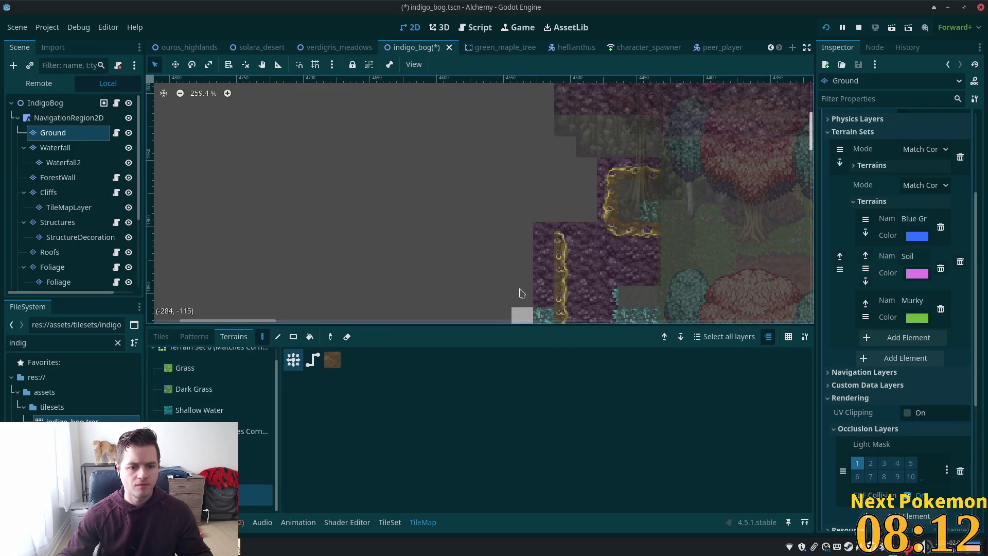
pyautogui.scroll(-3, 494, 231)
pyautogui.click(293, 336)
pyautogui.moveTo(487, 177); pyautogui.dragTo(343, 262)
pyautogui.moveTo(493, 282); pyautogui.dragTo(344, 287)
# Step: Fill the remaining grey gaps and extend the soil patch further left and down
pyautogui.scroll(-3, 391, 258)
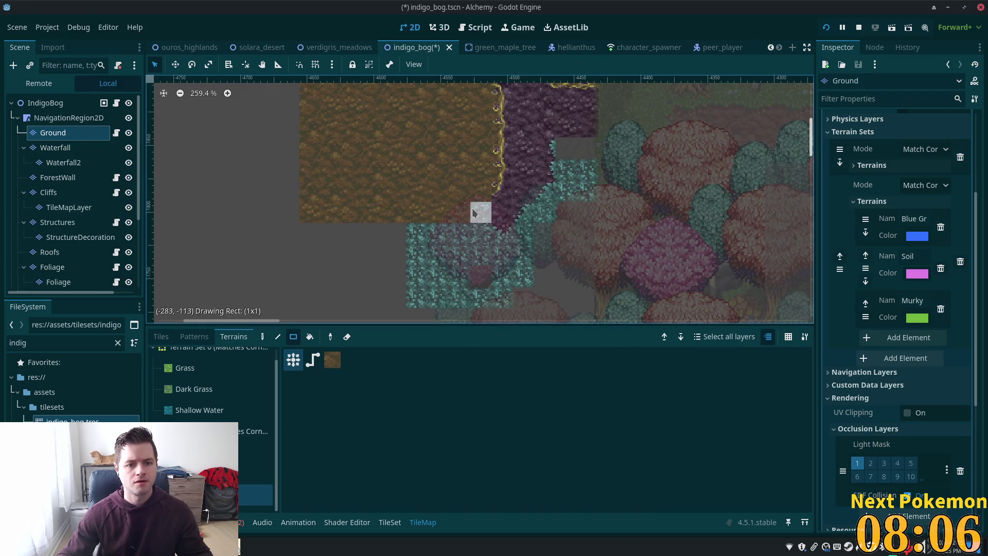
pyautogui.moveTo(435, 236); pyautogui.dragTo(329, 260)
pyautogui.moveTo(350, 227); pyautogui.dragTo(309, 242)
pyautogui.moveTo(340, 183)
pyautogui.mouseDown()
pyautogui.moveTo(294, 233)
pyautogui.moveTo(216, 286)
pyautogui.mouseUp()
pyautogui.scroll(4, 370, 164)
pyautogui.moveTo(290, 211); pyautogui.dragTo(243, 288)
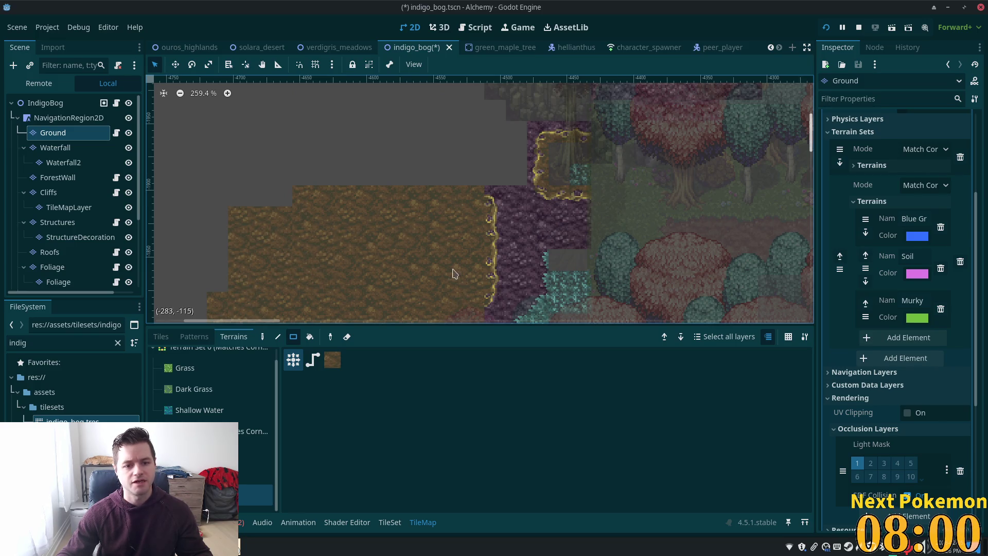
pyautogui.moveTo(268, 188); pyautogui.dragTo(167, 317)
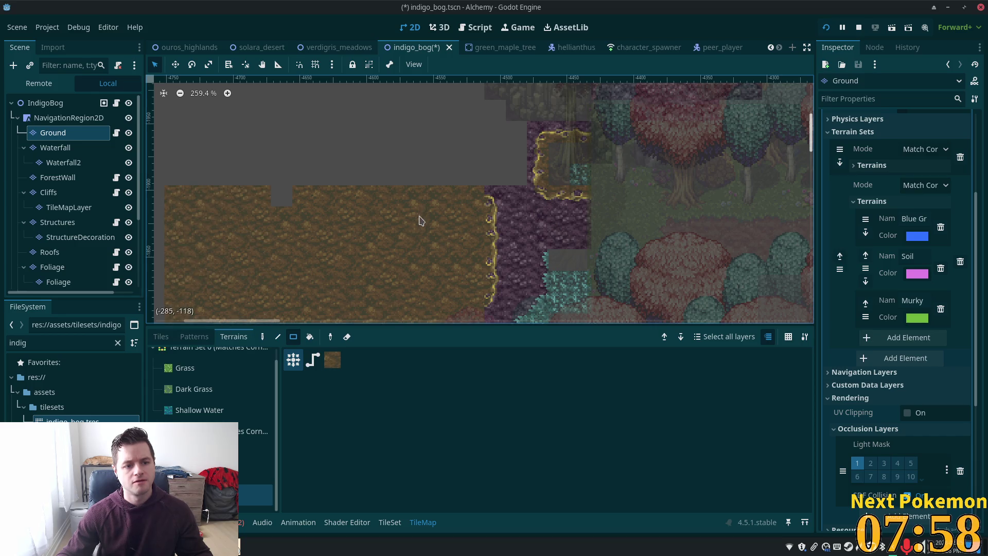
pyautogui.scroll(4, 543, 95)
pyautogui.hscroll(-4, 544, 95)
pyautogui.scroll(-5, 529, 293)
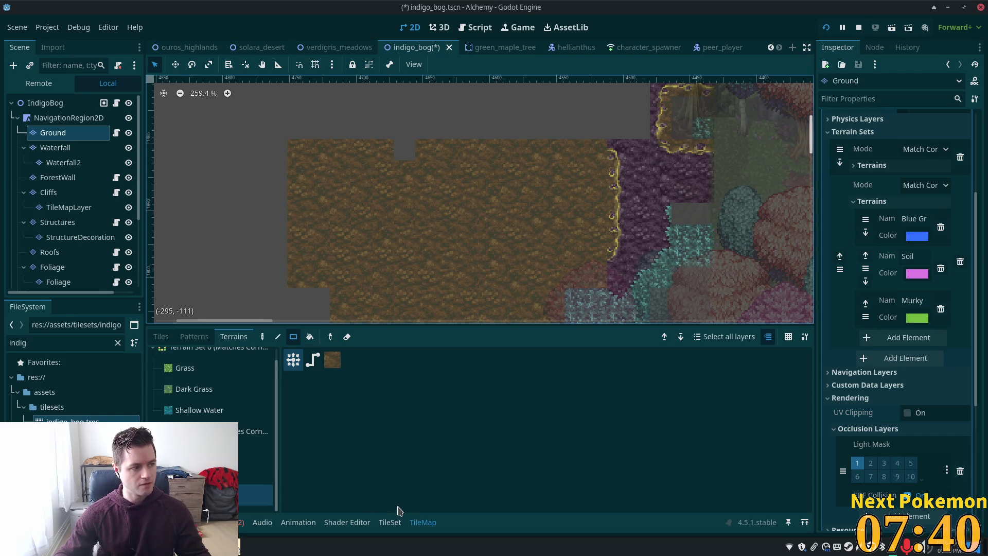
# Step: Choose a golden-edged corner rock tile from the tile atlas with the Paint tool active
pyautogui.click(161, 337)
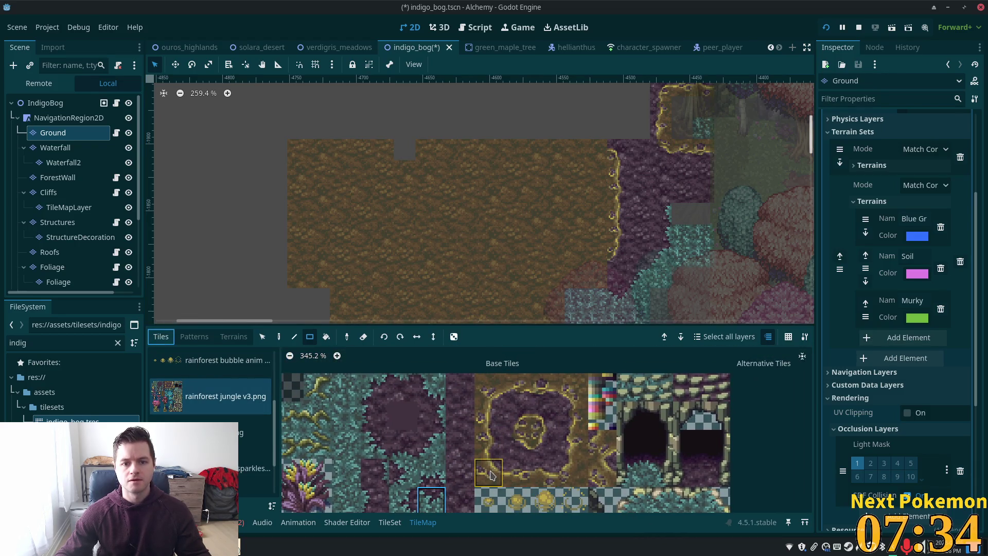
pyautogui.click(492, 479)
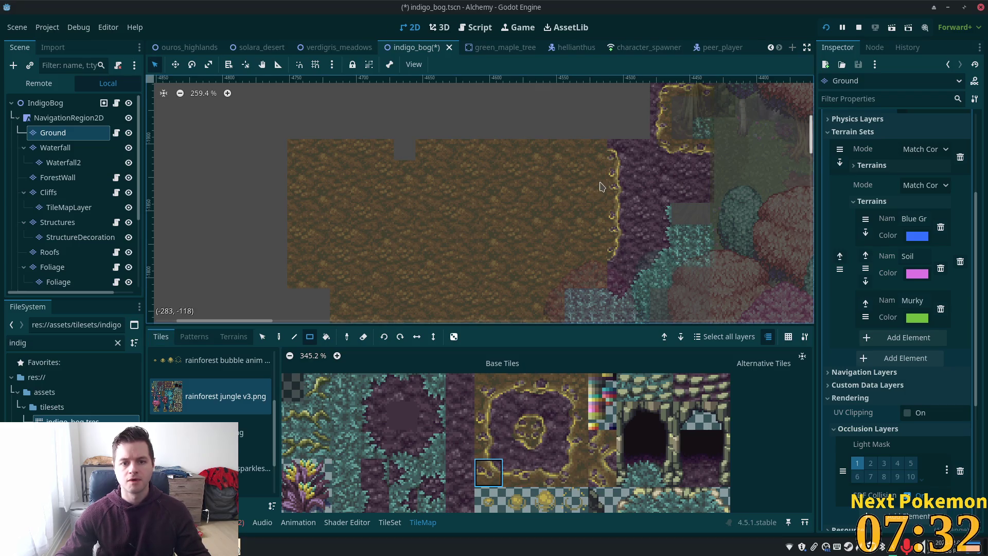
pyautogui.click(278, 336)
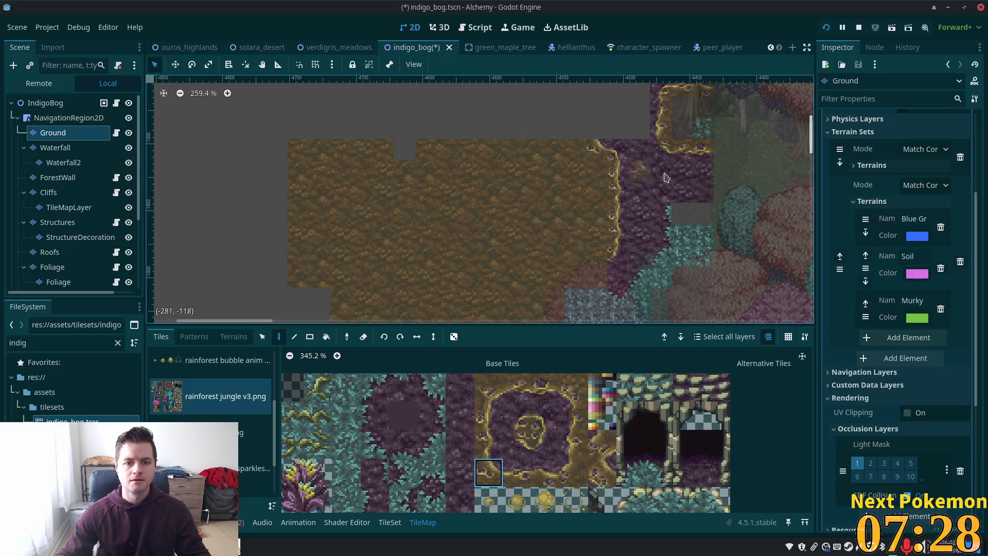
pyautogui.scroll(2, 591, 206)
pyautogui.hscroll(2, 592, 206)
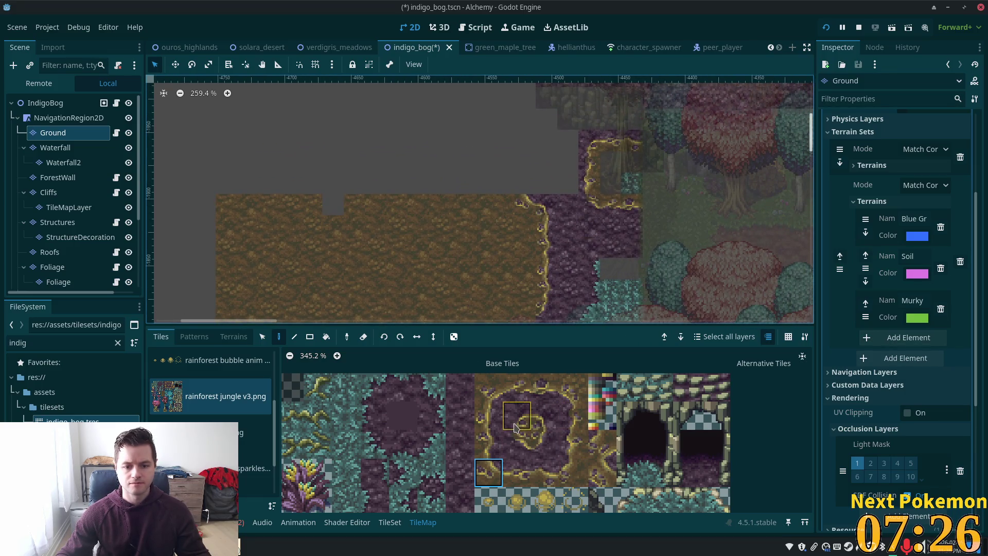
# Step: Pick golden-edged border and straight edge tiles to extend the rock's top border leftward over the soil
pyautogui.click(543, 406)
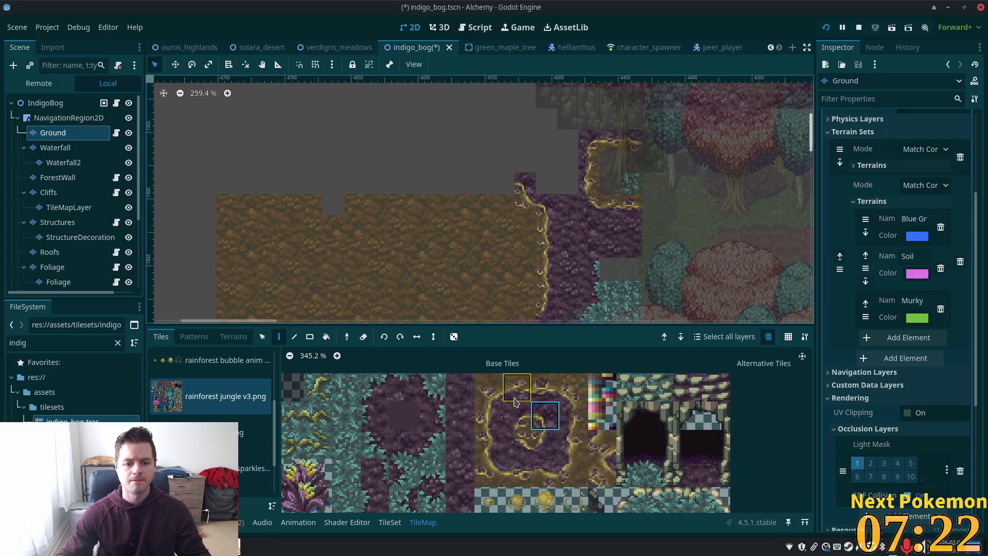
pyautogui.click(534, 474)
pyautogui.moveTo(512, 476); pyautogui.dragTo(512, 476)
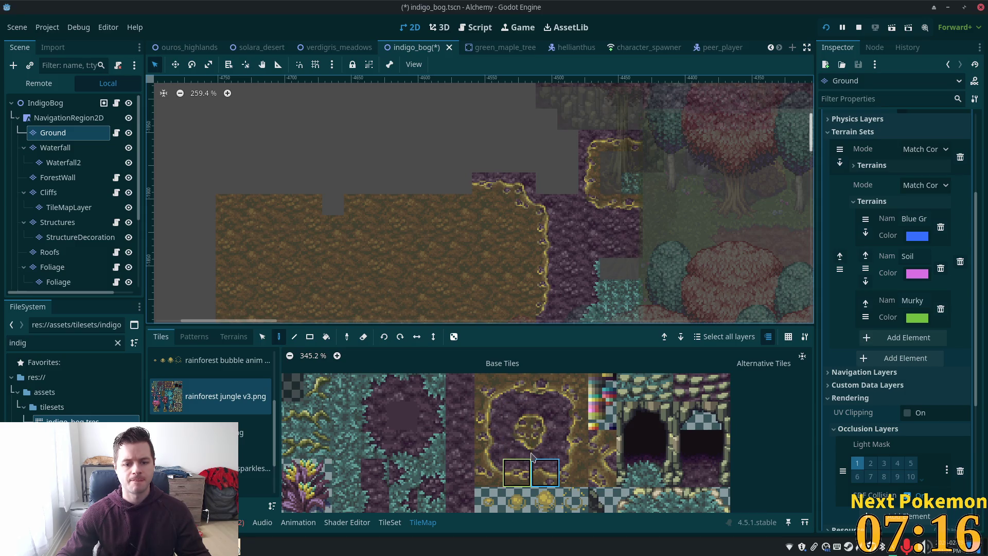
pyautogui.click(521, 423)
pyautogui.click(544, 416)
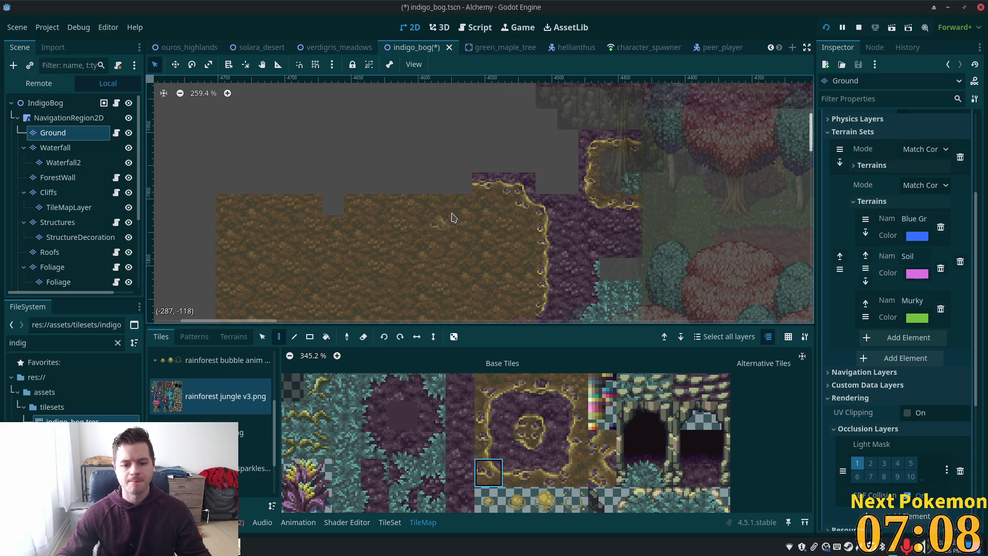
pyautogui.click(607, 451)
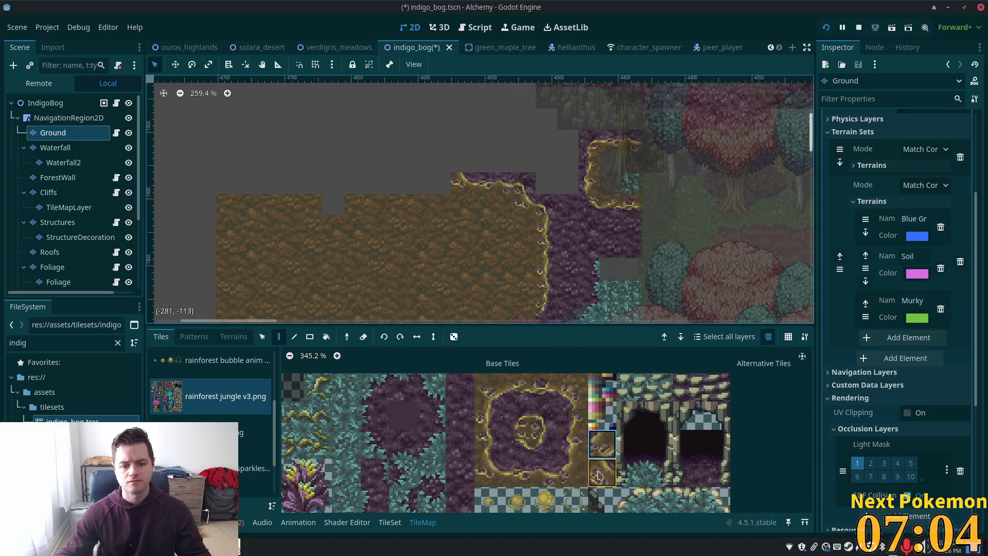
pyautogui.click(607, 477)
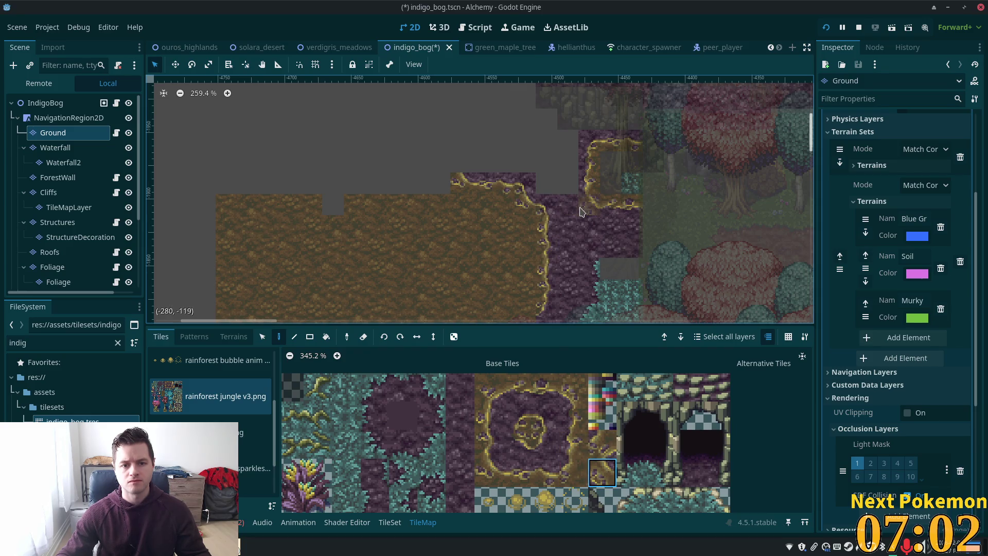
pyautogui.click(603, 455)
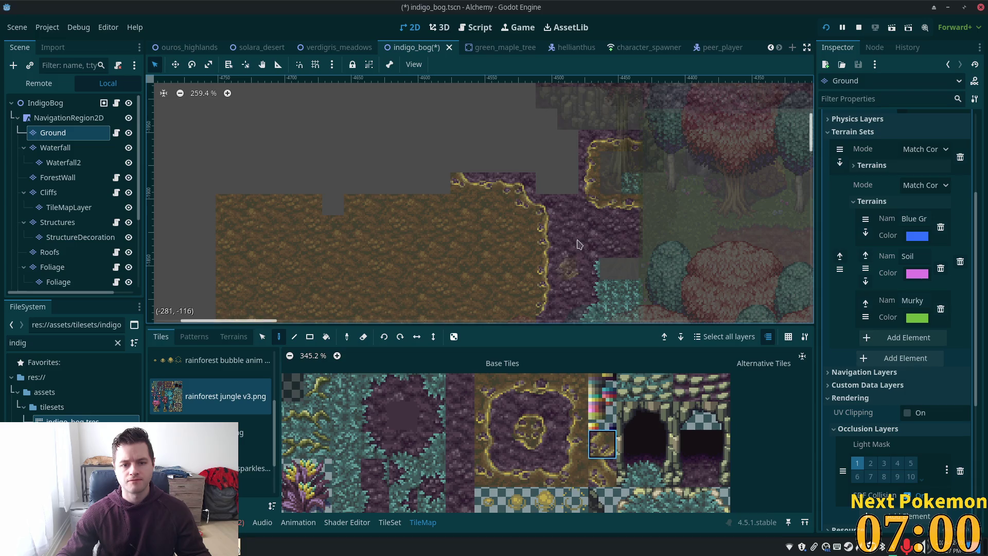